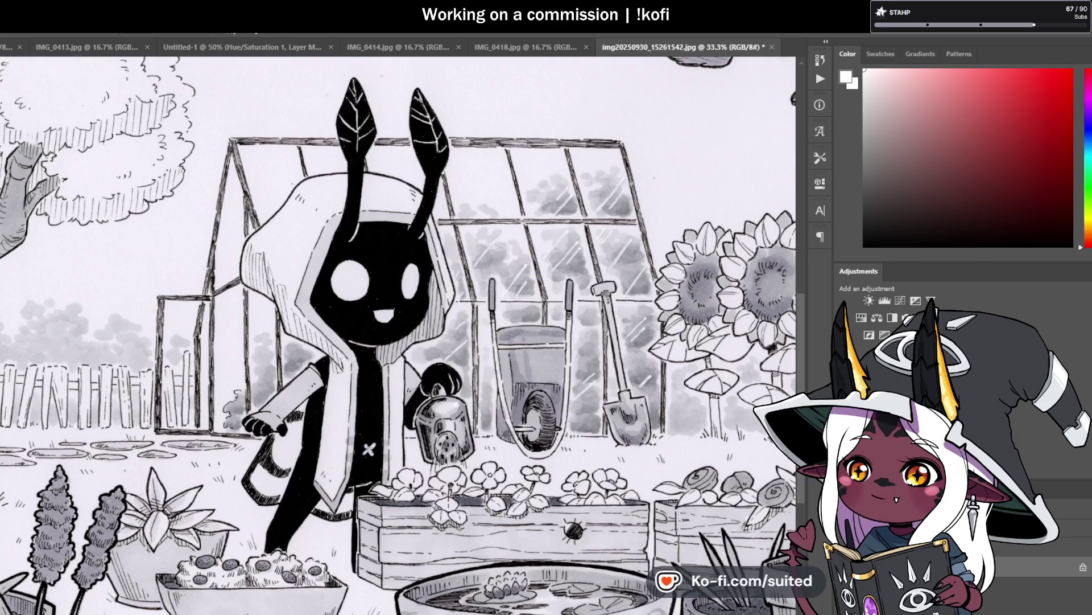
Step: Switch to the Clip Studio Paint pillar line-art canvas, then return to the inked garden illustration in Photoshop
key(alt+Tab)
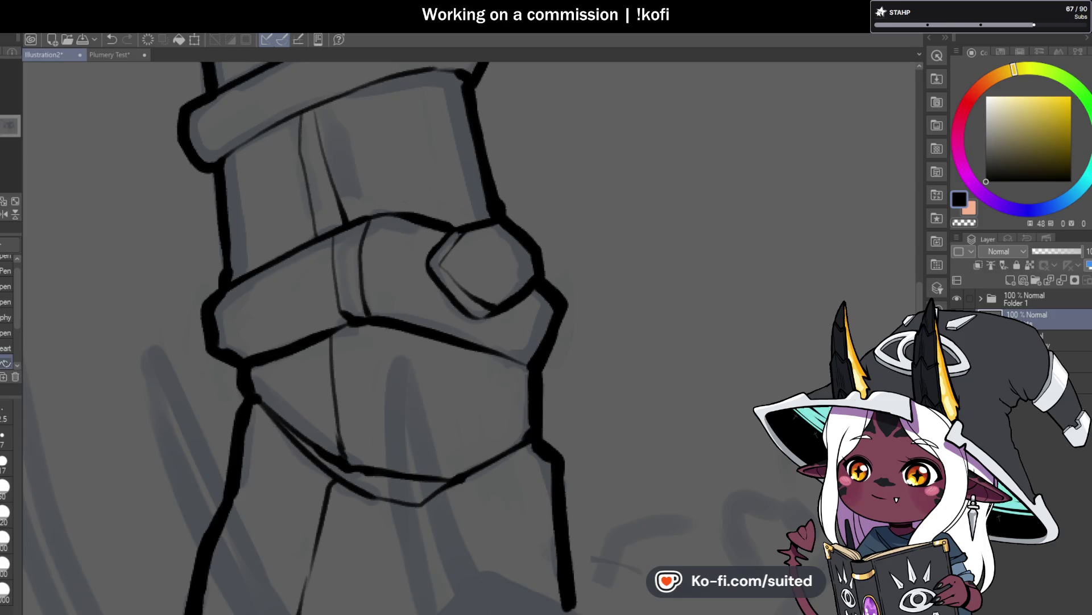
key(alt+Tab)
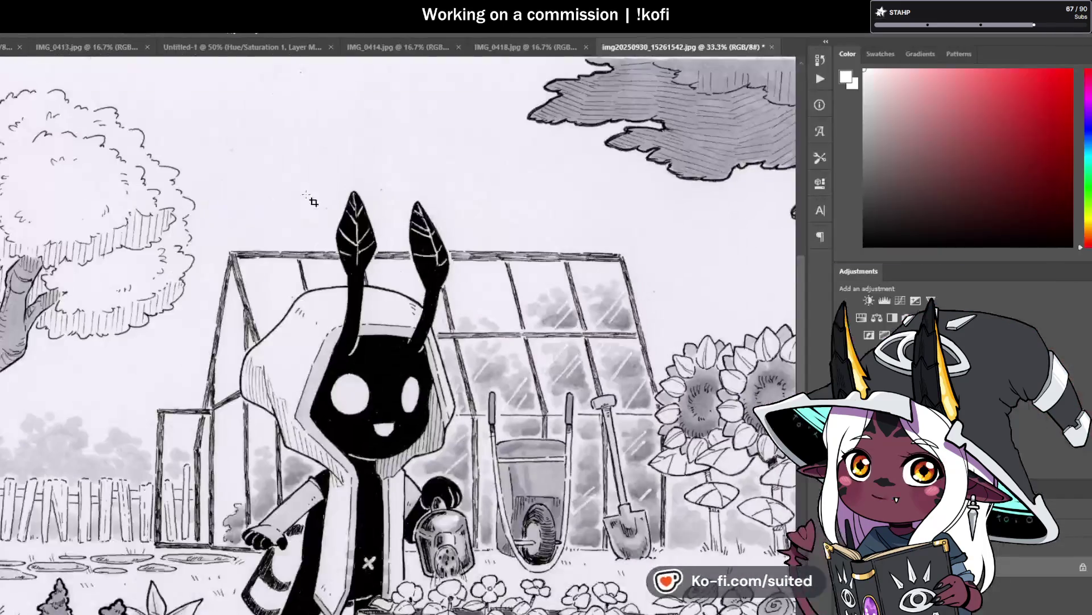
scroll(367, 341, down, 5)
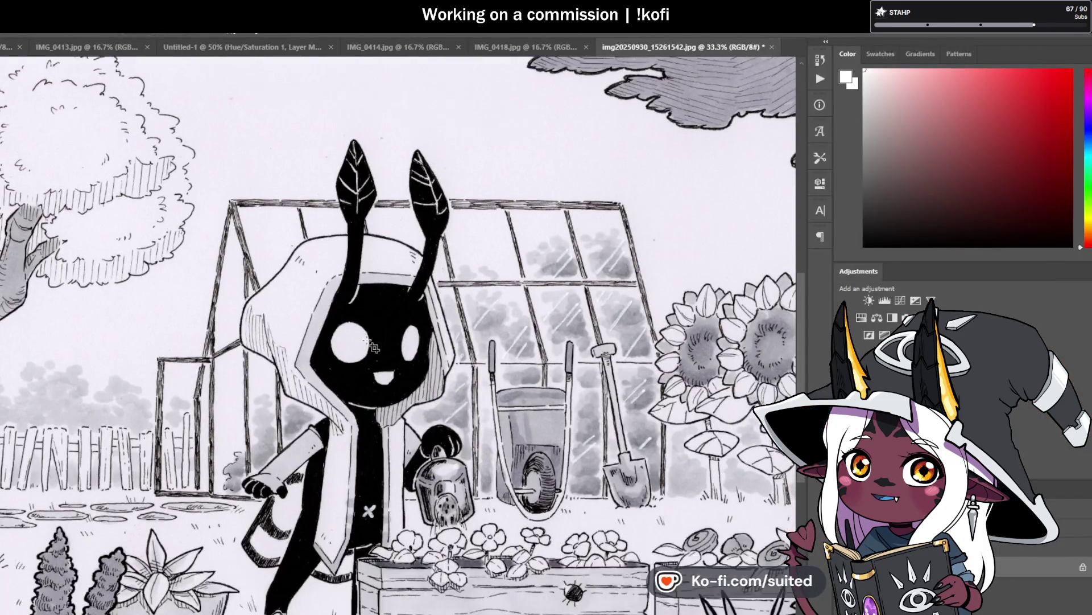
scroll(367, 345, down, 2)
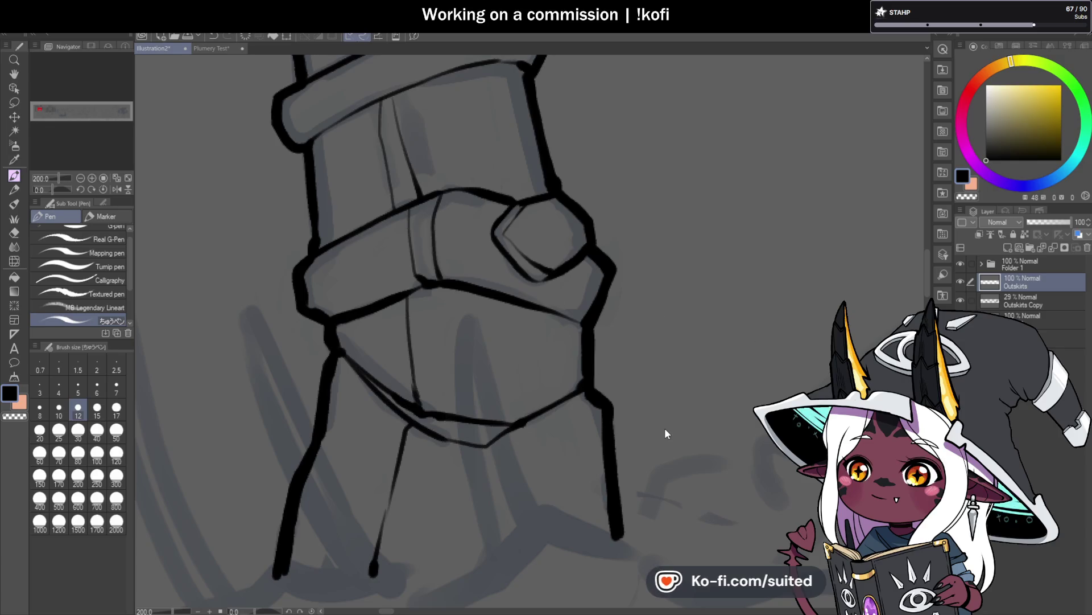
Step: Zoom in and out around the finished Moth Gardener illustration to inspect its details
scroll(526, 330, up, 2)
scroll(526, 330, down, 2)
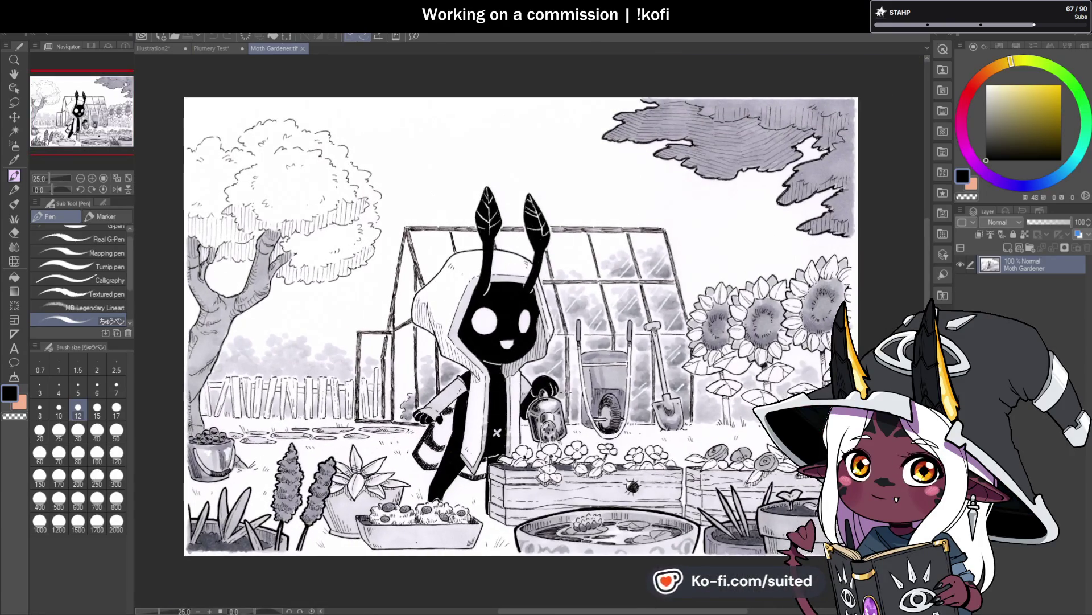
scroll(576, 399, up, 1)
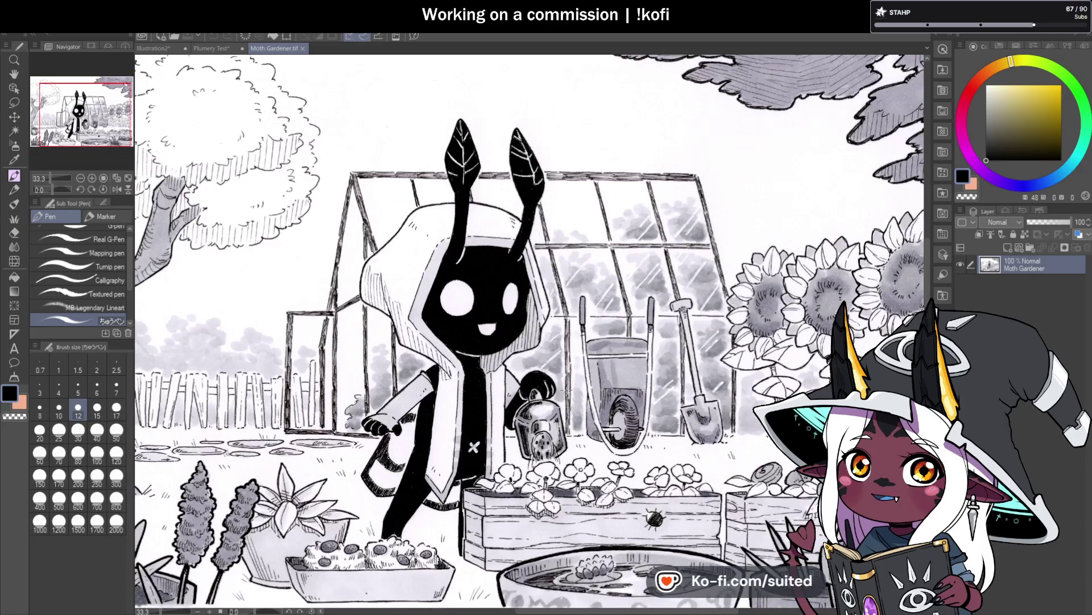
scroll(500, 313, down, 2)
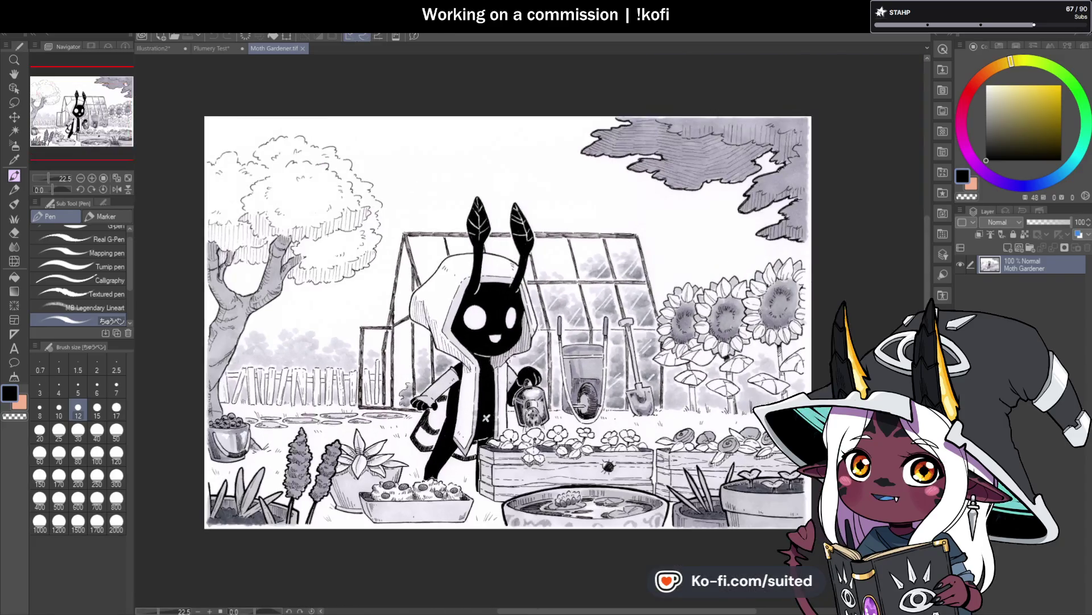
scroll(500, 313, up, 1)
scroll(501, 313, up, 1)
scroll(501, 313, up, 1)
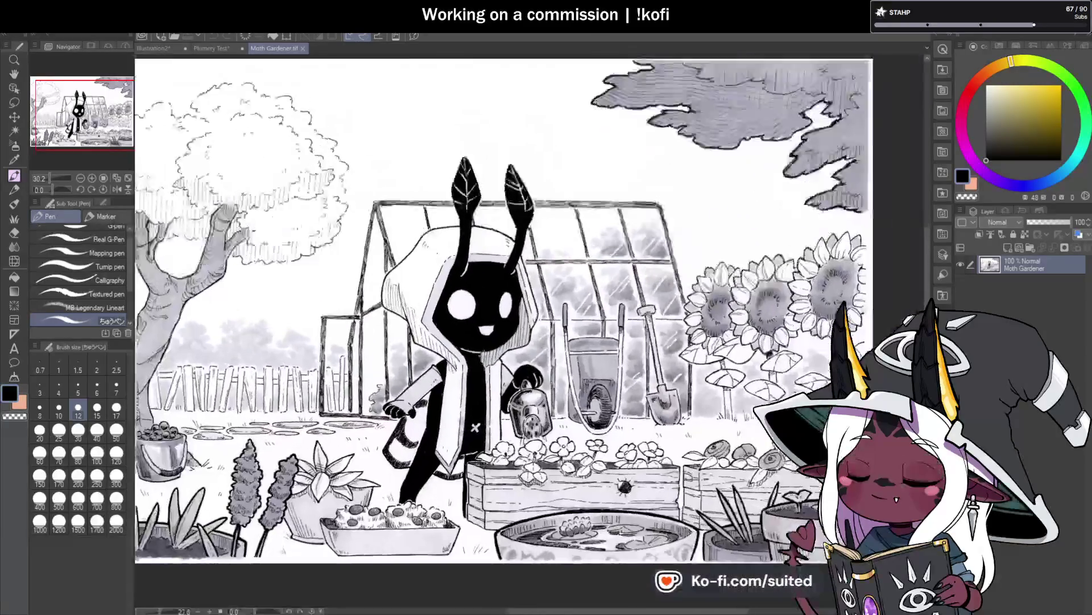
scroll(501, 312, down, 1)
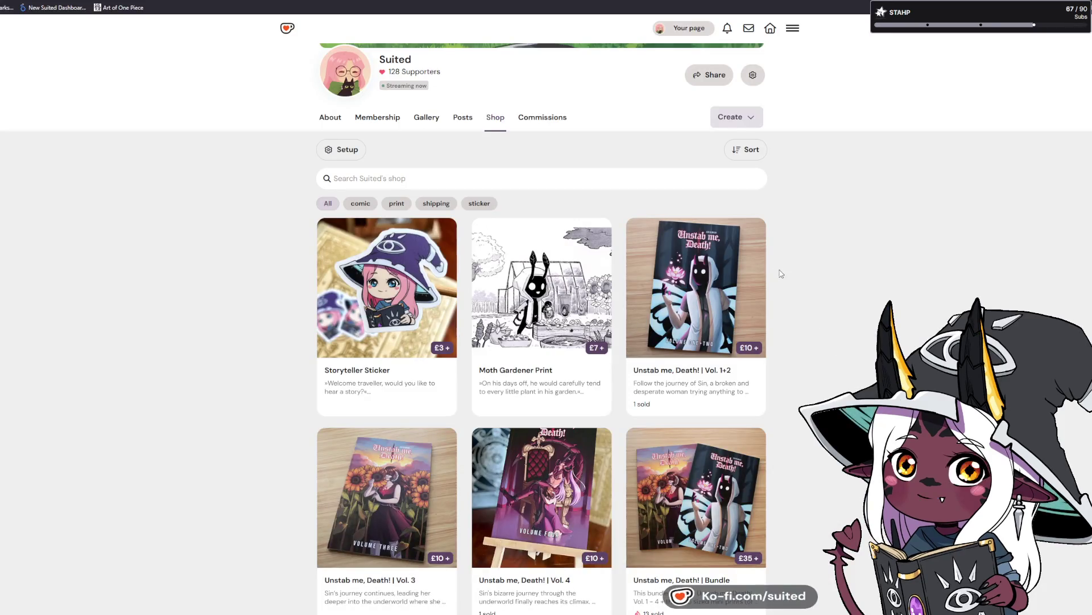
Step: View every Storyteller Sticker product photo, then return to the Ko-fi shop listing
click(377, 322)
click(527, 199)
click(528, 200)
click(527, 199)
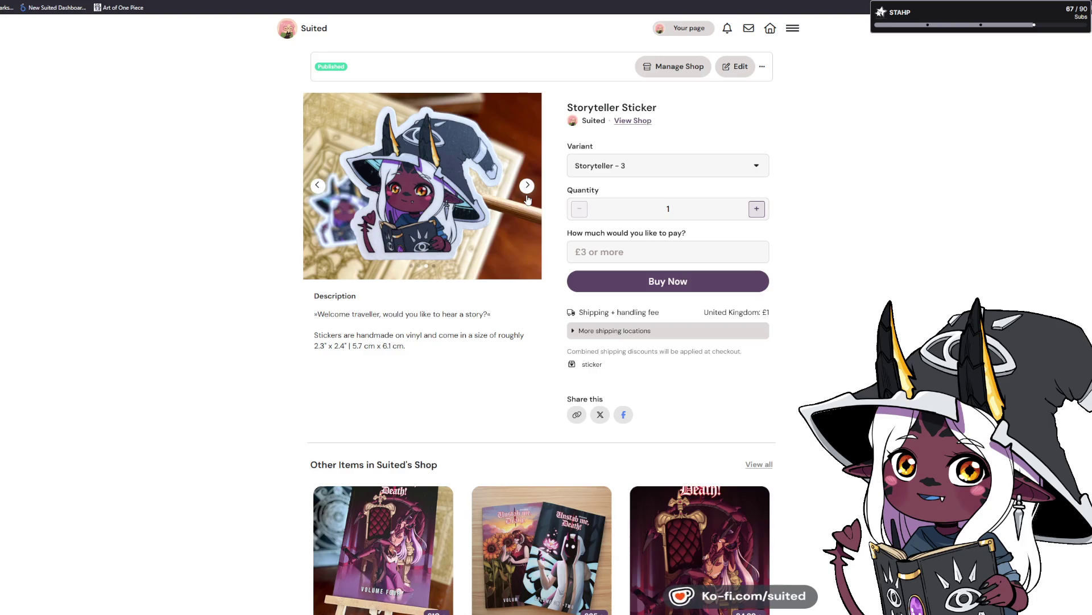
click(528, 198)
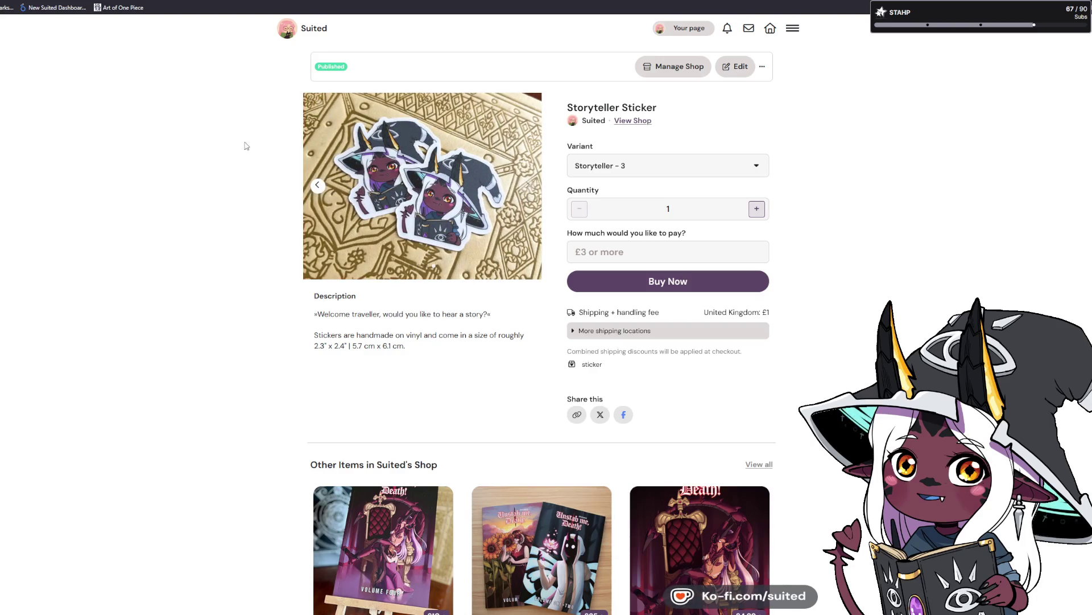
key(alt+Left)
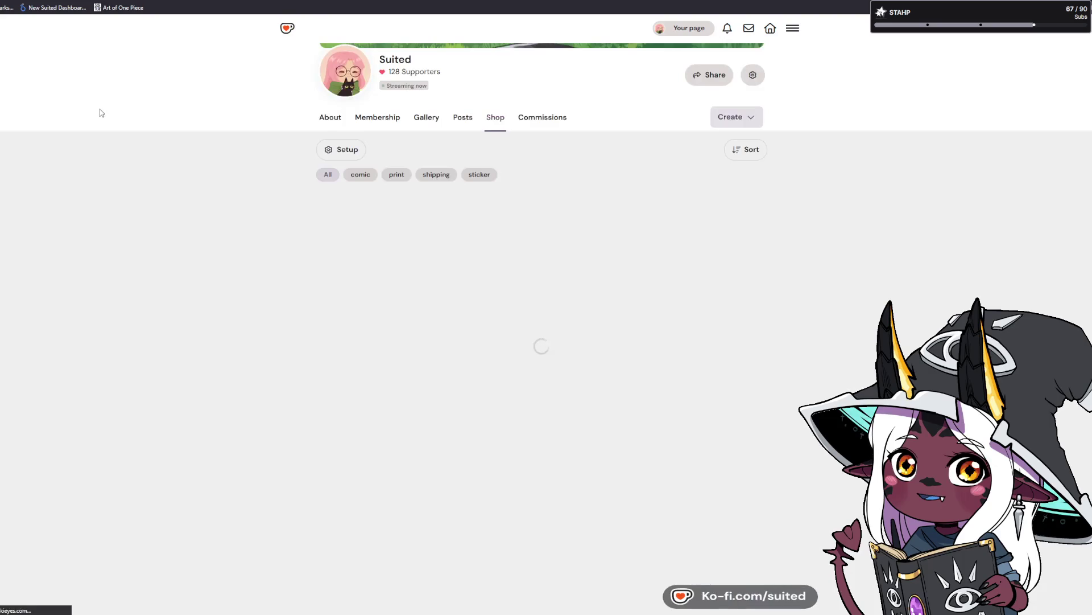
Step: View the Moth Gardener Print page with the A6 variant selected, then return to the listing
click(512, 245)
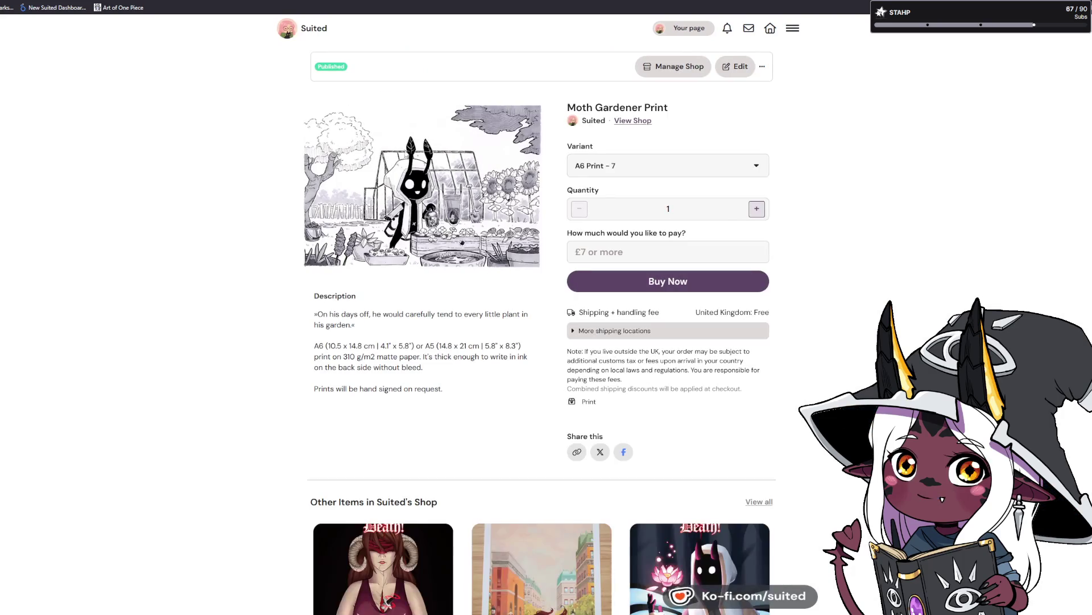
key(Up)
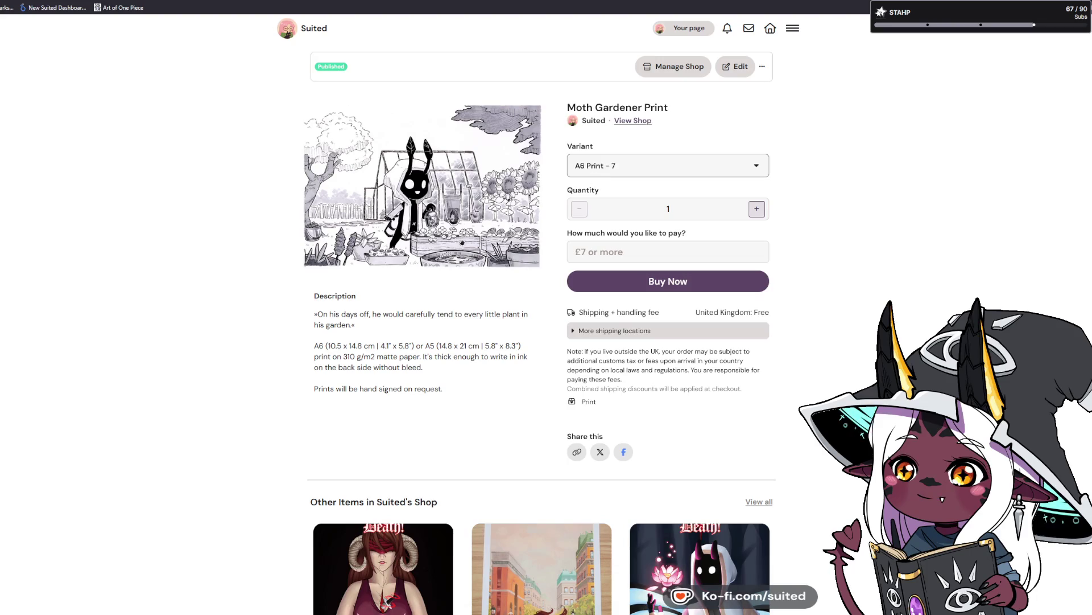
key(alt+Left)
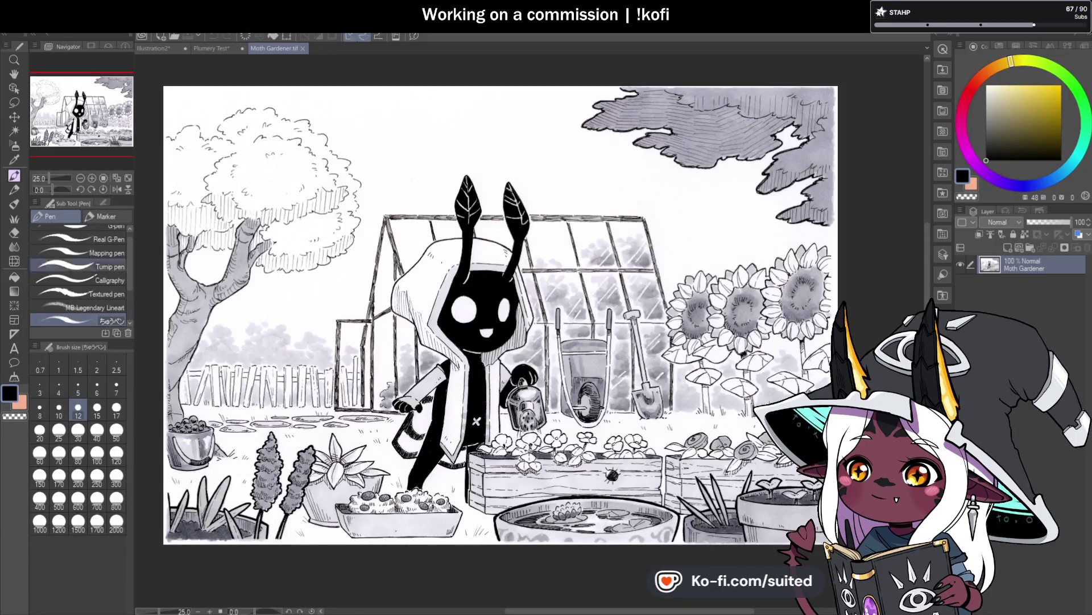
Step: Close Moth Gardener.tif, switch to Illustration2, and rotate the view sideways onto the claw
click(303, 49)
click(152, 48)
scroll(577, 274, down, 8)
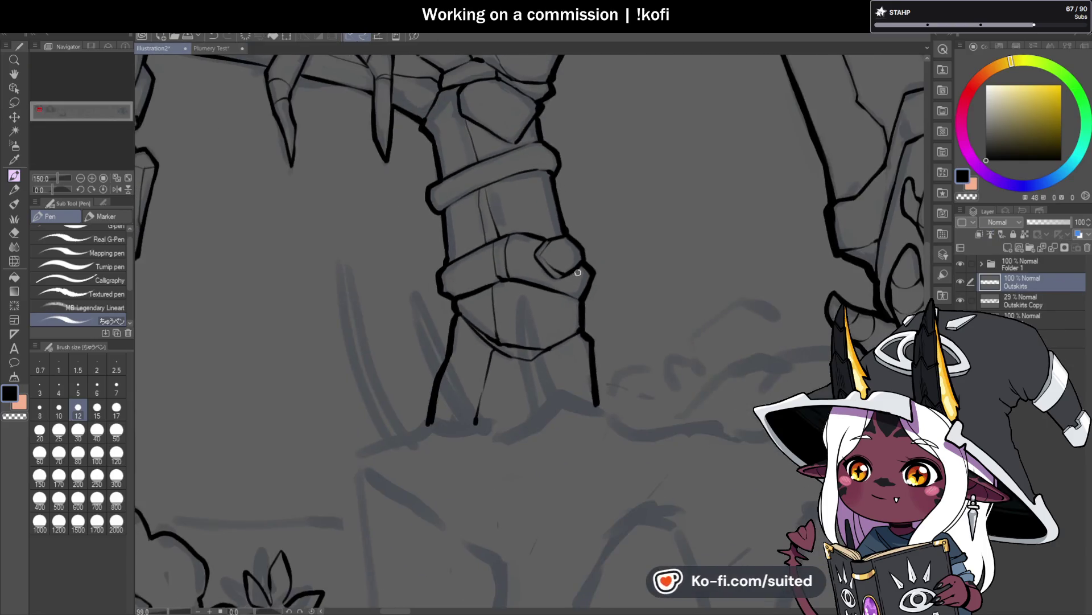
scroll(330, 376, up, 1)
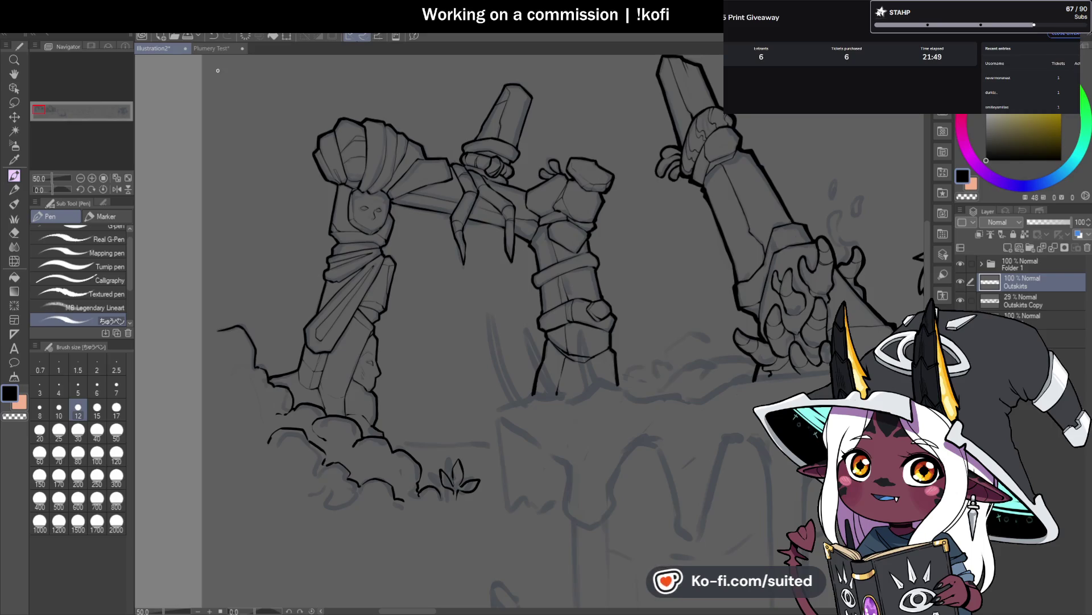
scroll(379, 236, down, 1)
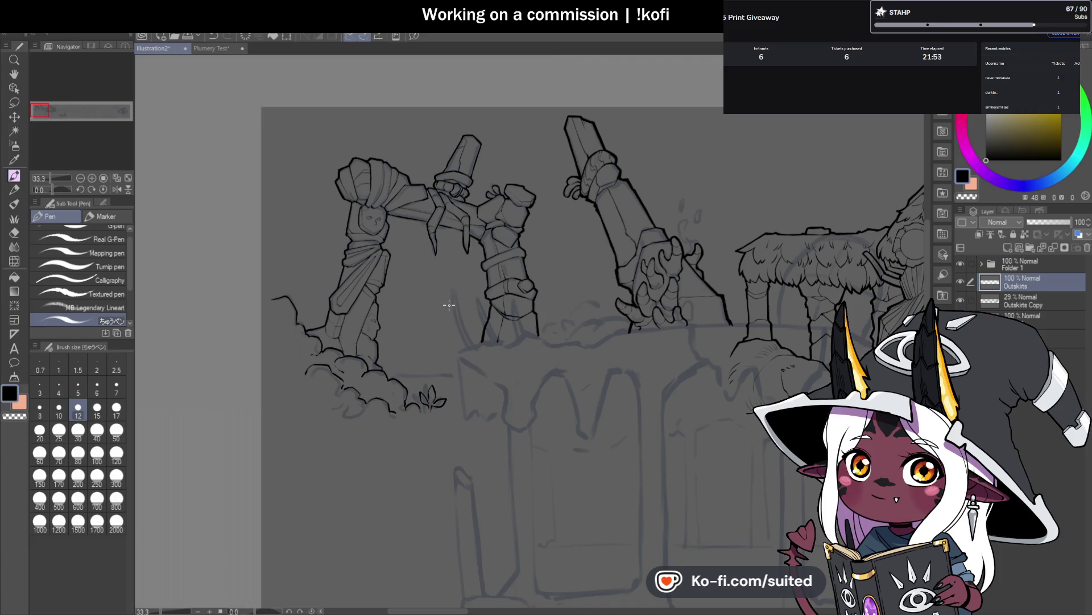
scroll(395, 226, up, 3)
mouse_move(47, 190)
mouse_down()
mouse_move(111, 158)
mouse_move(526, 198)
mouse_up()
scroll(499, 363, up, 1)
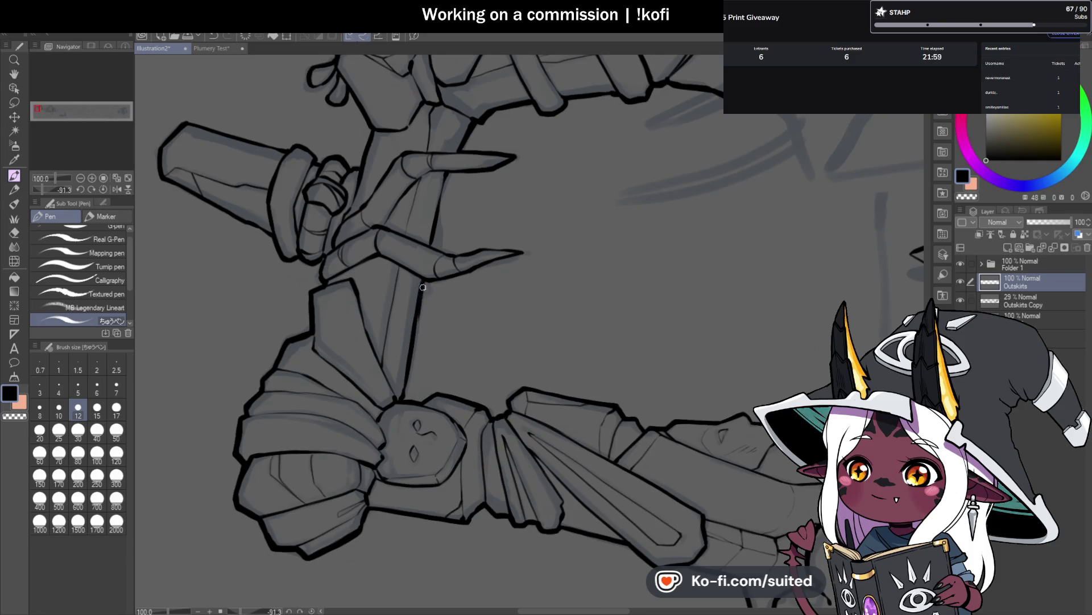
scroll(427, 283, up, 2)
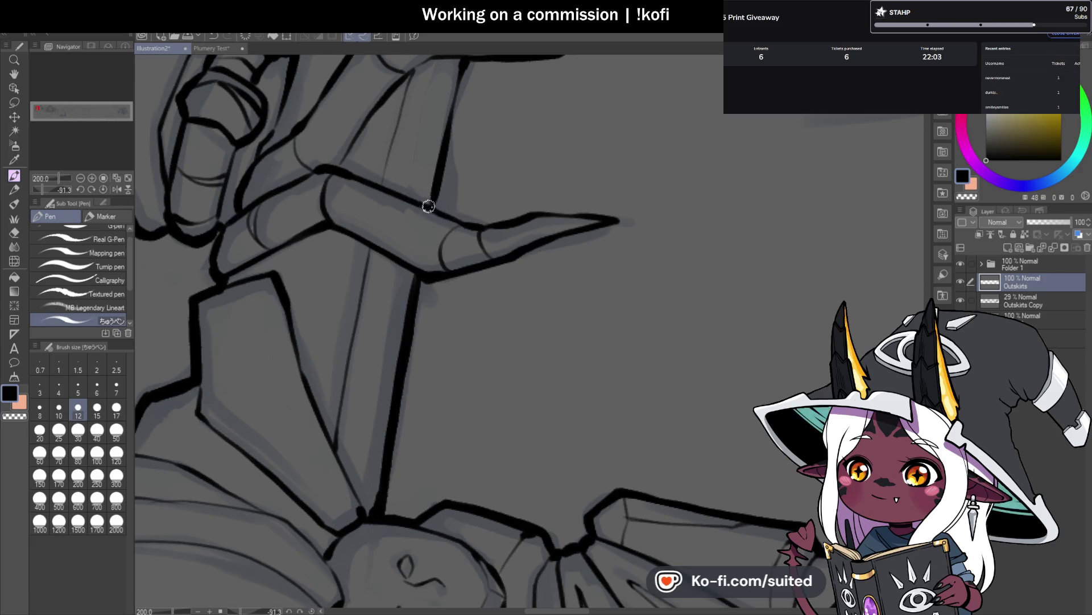
Step: Ink the claw's extended pointed tip and the finger's right-side outline in bold black
mouse_move(524, 213)
mouse_down()
mouse_move(628, 220)
mouse_move(585, 228)
mouse_up()
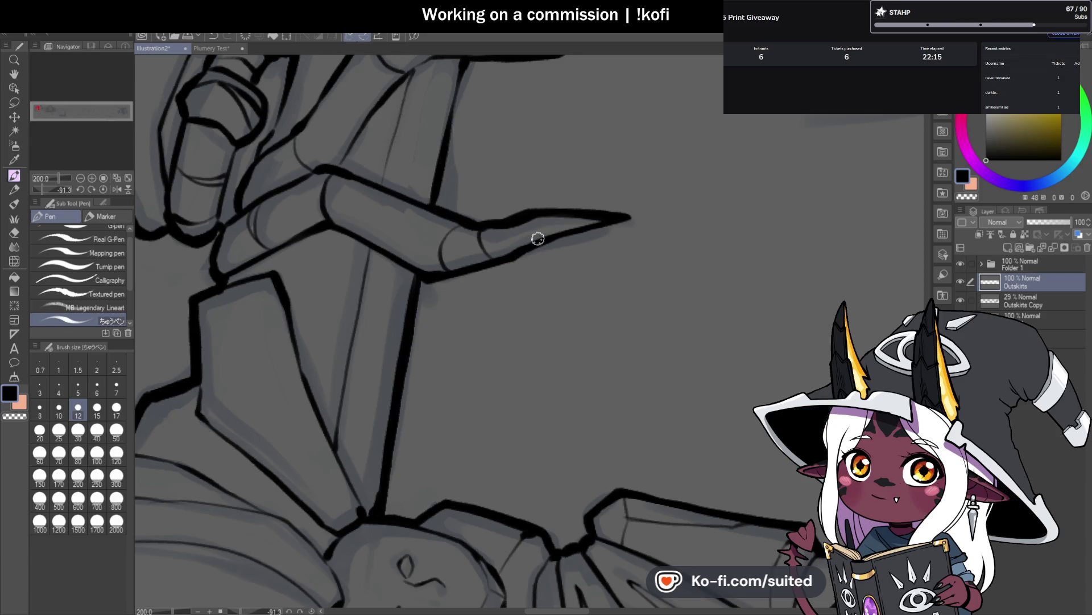
scroll(495, 204, up, 3)
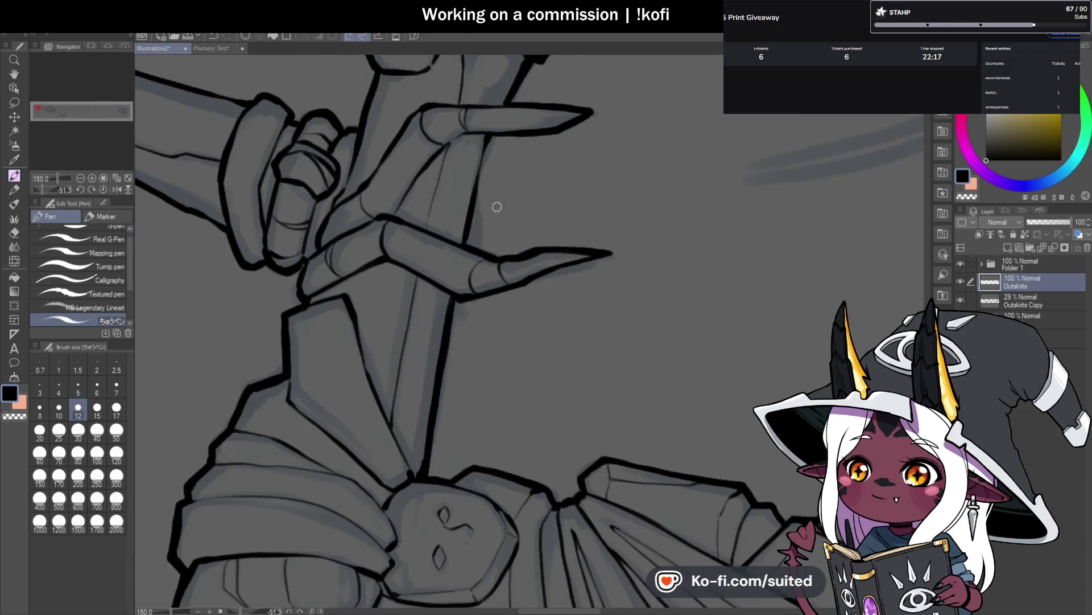
drag(494, 127, 459, 261)
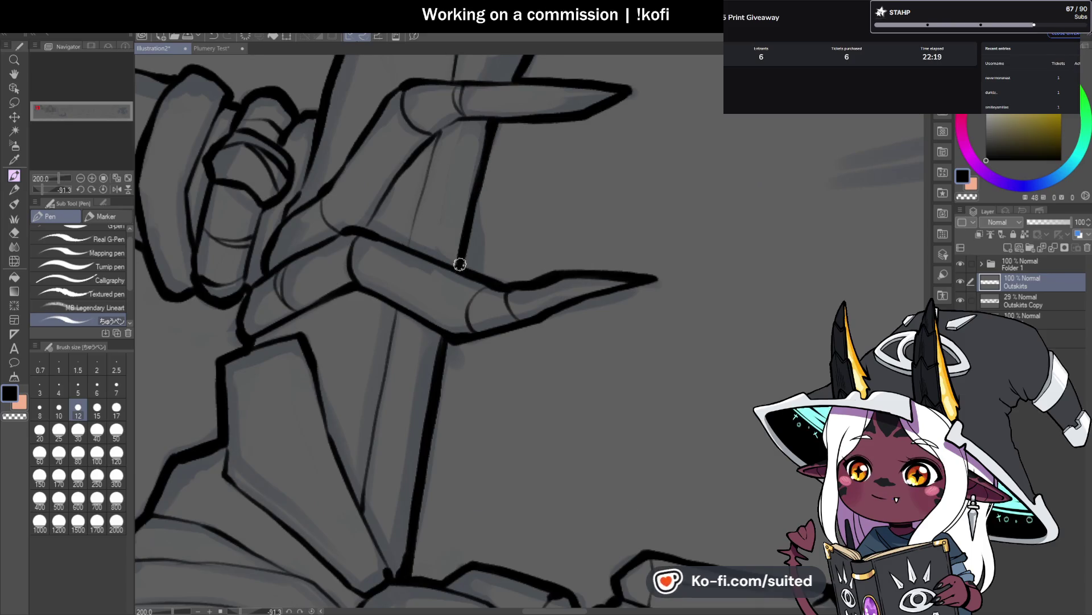
scroll(475, 358, up, 4)
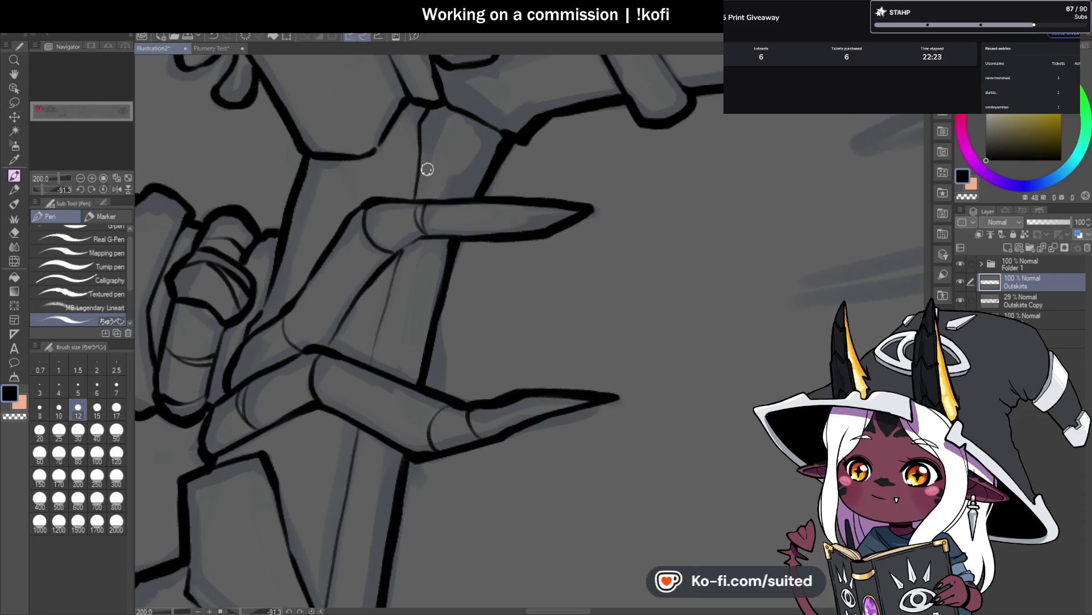
scroll(428, 169, up, 3)
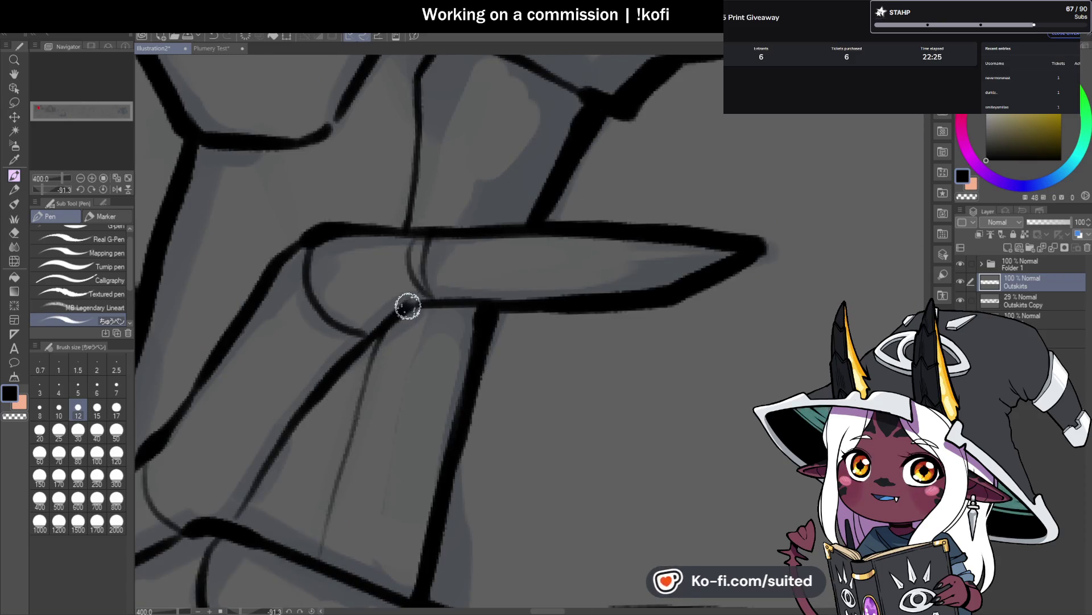
scroll(408, 306, down, 6)
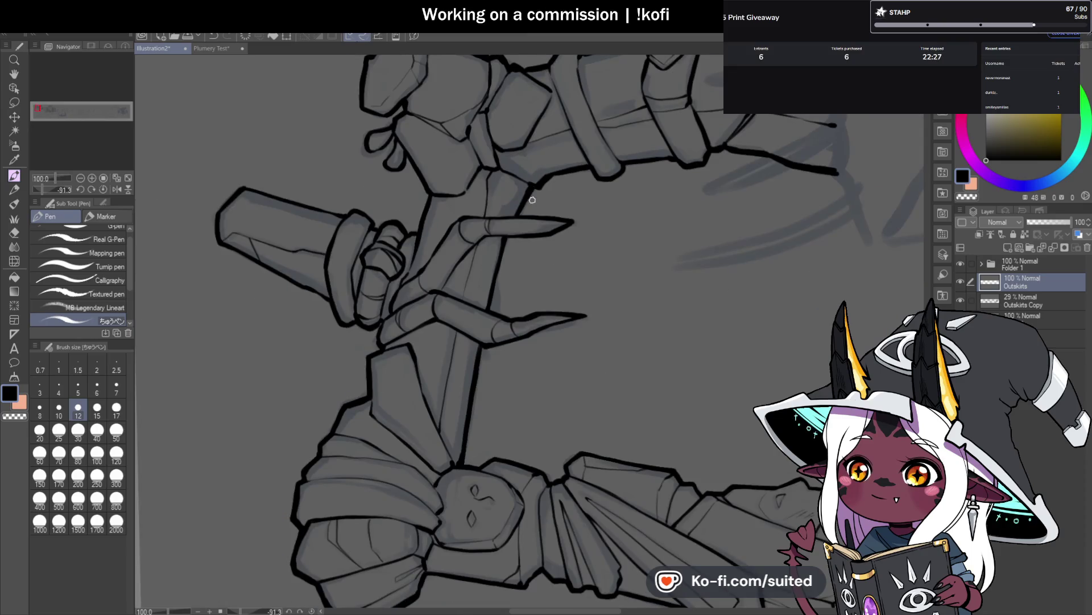
scroll(497, 224, up, 2)
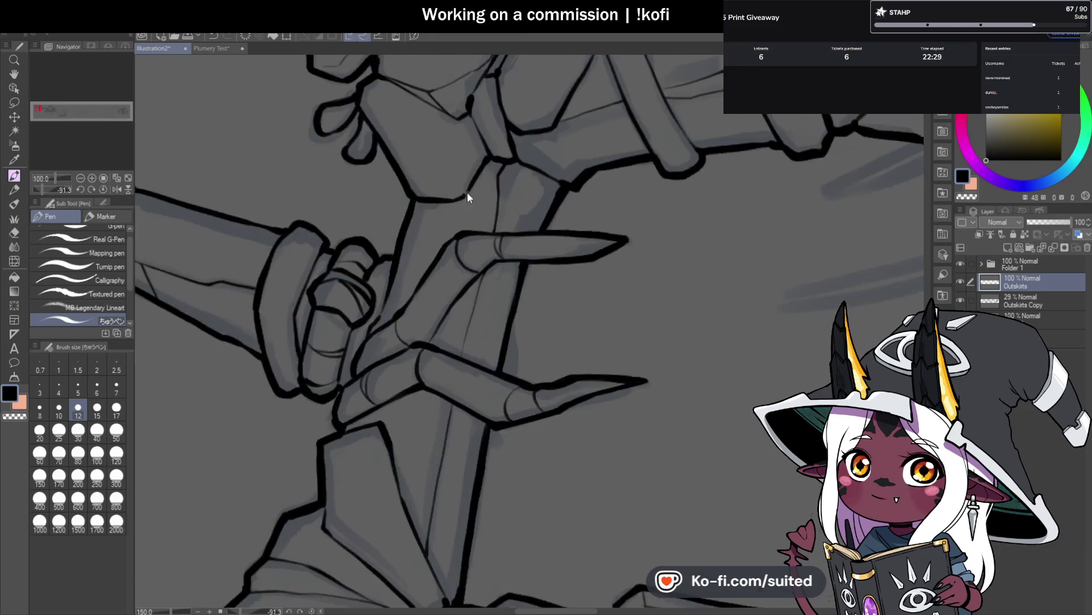
scroll(490, 151, down, 1)
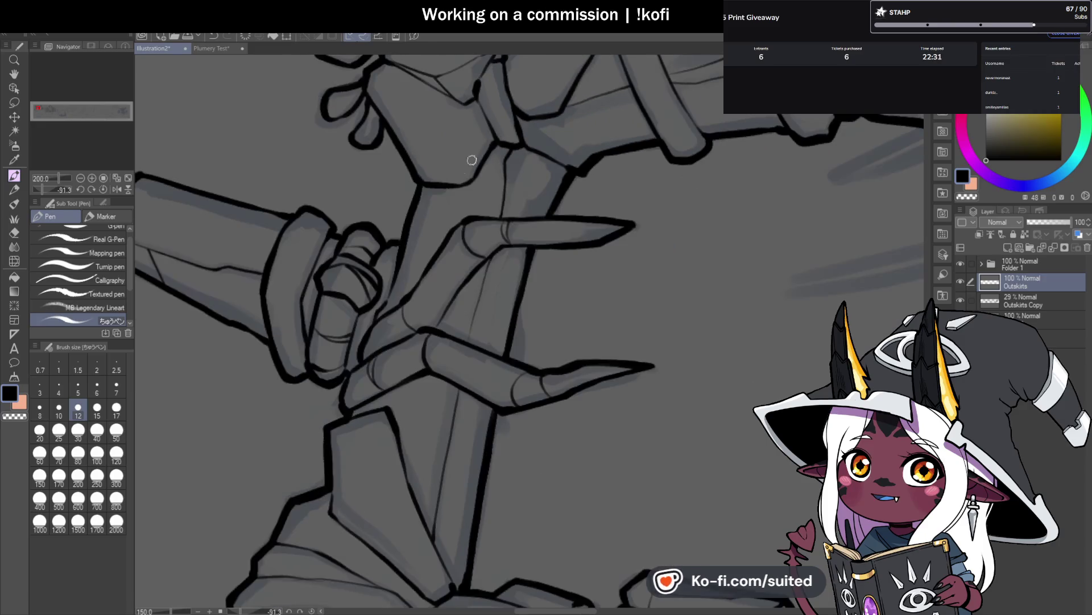
scroll(391, 272, up, 1)
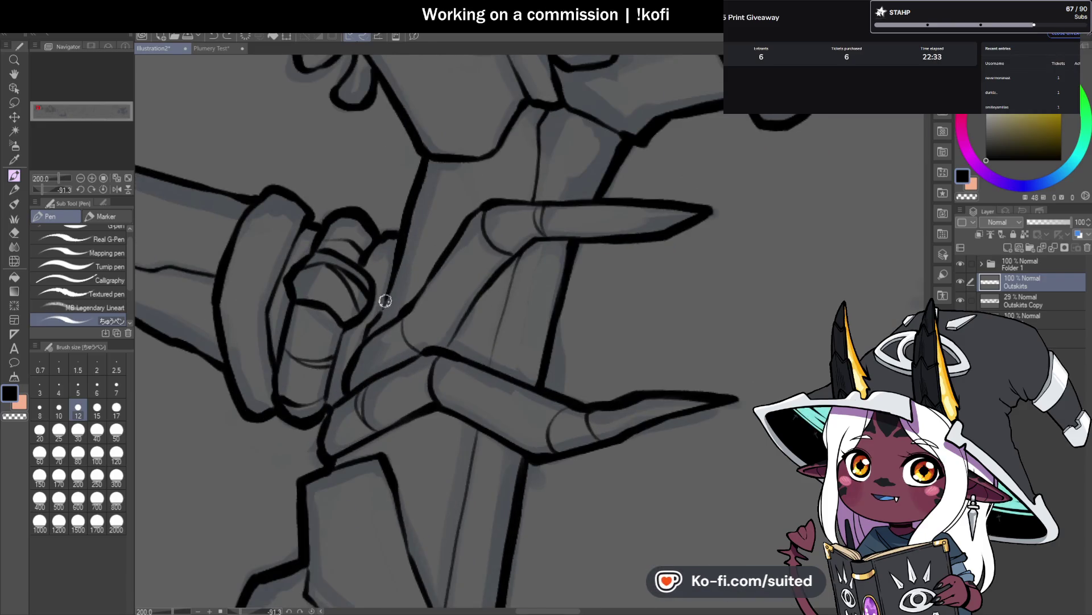
scroll(370, 325, down, 2)
scroll(402, 293, up, 2)
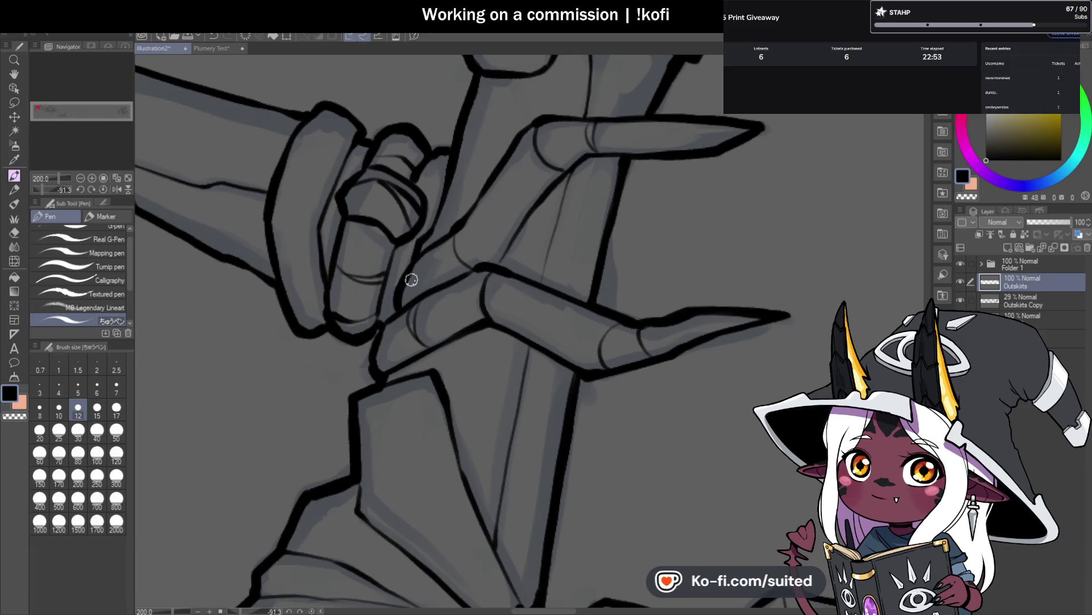
scroll(510, 226, down, 2)
scroll(415, 313, up, 4)
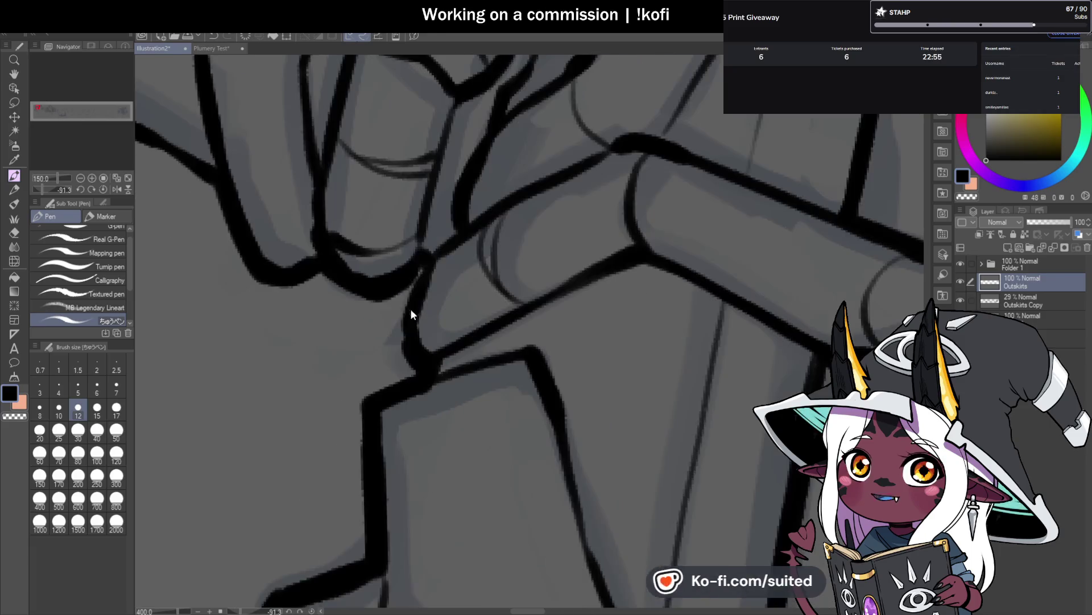
Step: Add a short ink stroke at the finger joint, then reset the canvas rotation and zoom
drag(420, 279, 420, 363)
scroll(420, 363, down, 3)
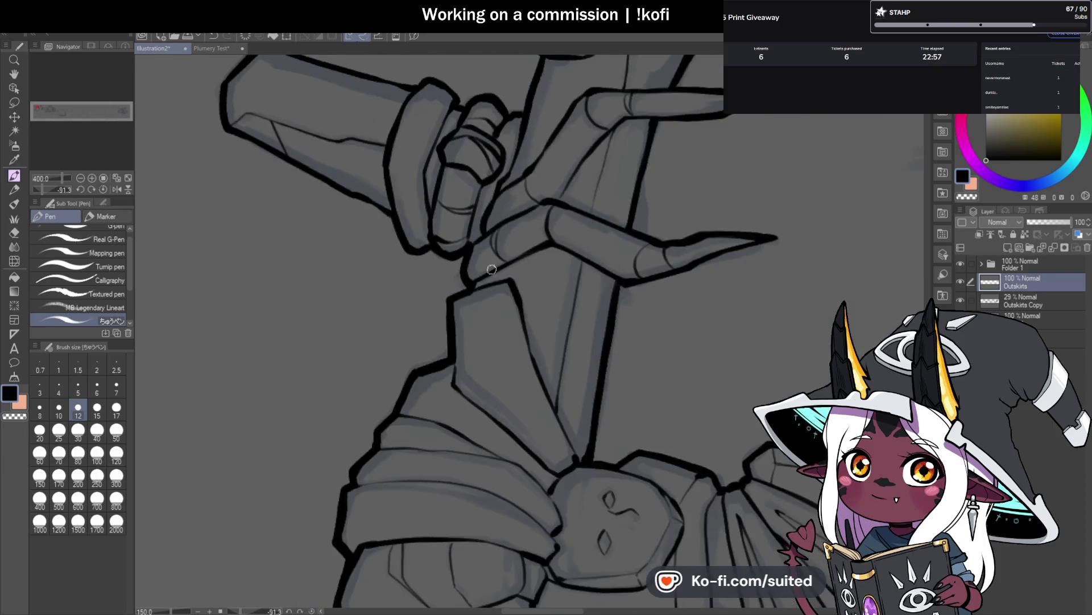
scroll(471, 285, up, 1)
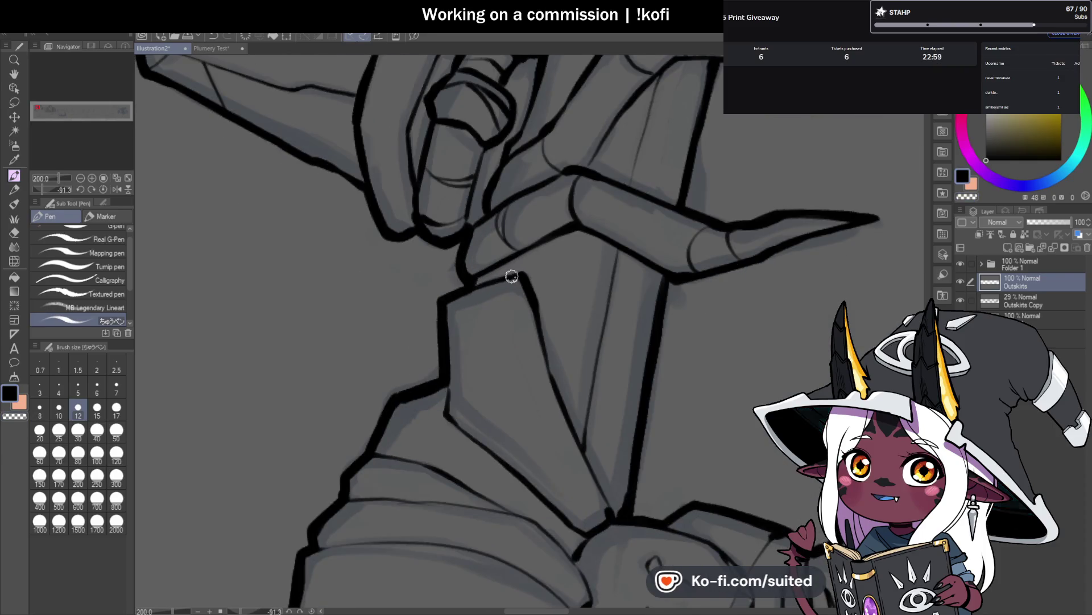
scroll(511, 277, down, 1)
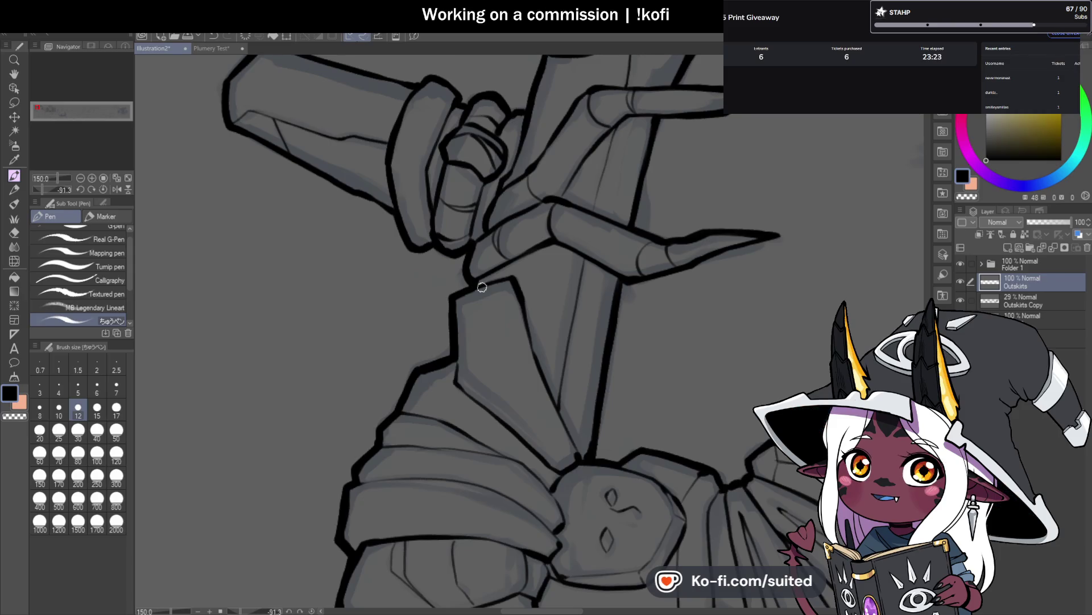
scroll(473, 253, down, 1)
scroll(454, 240, down, 1)
scroll(429, 168, up, 5)
key(ctrl+alt+0)
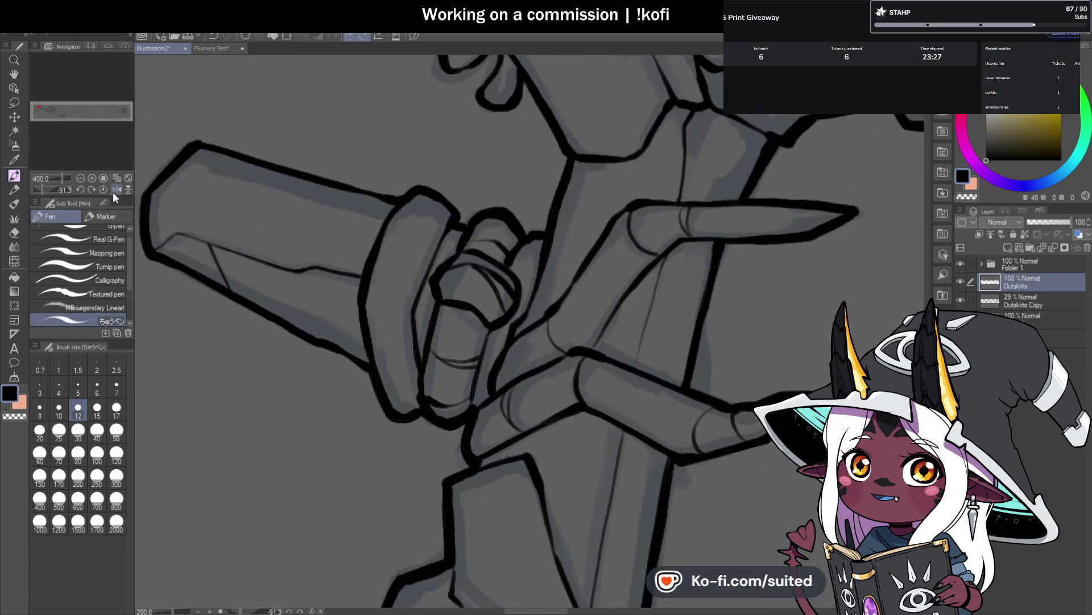
Step: Draw a bold black line along the upper pillar's right edge, then zoom back out to 100%
scroll(552, 190, up, 1)
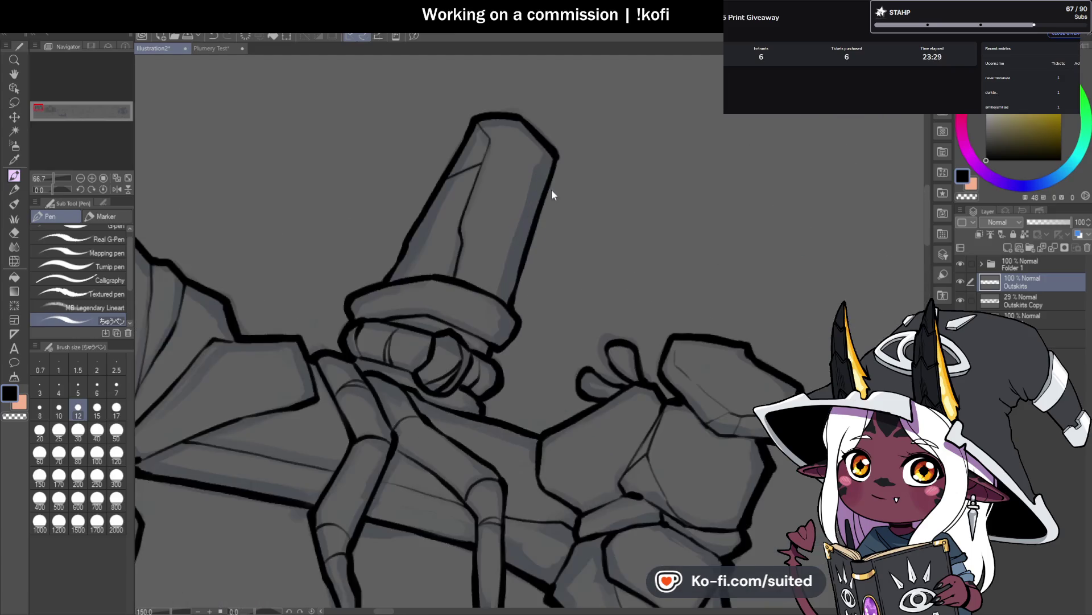
drag(521, 275, 503, 357)
scroll(511, 323, up, 1)
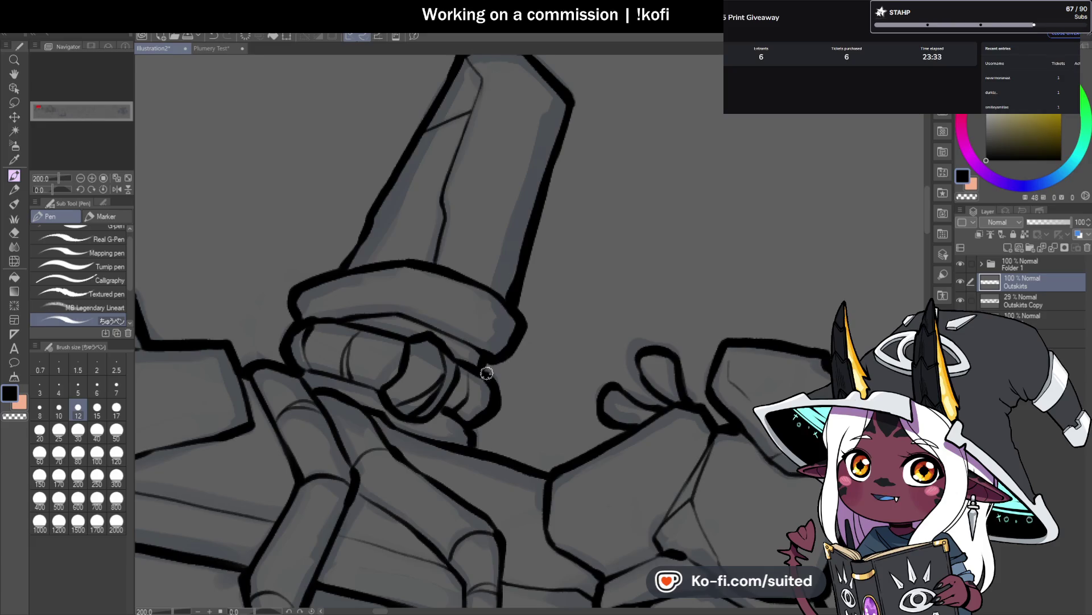
scroll(517, 322, down, 1)
scroll(546, 170, up, 1)
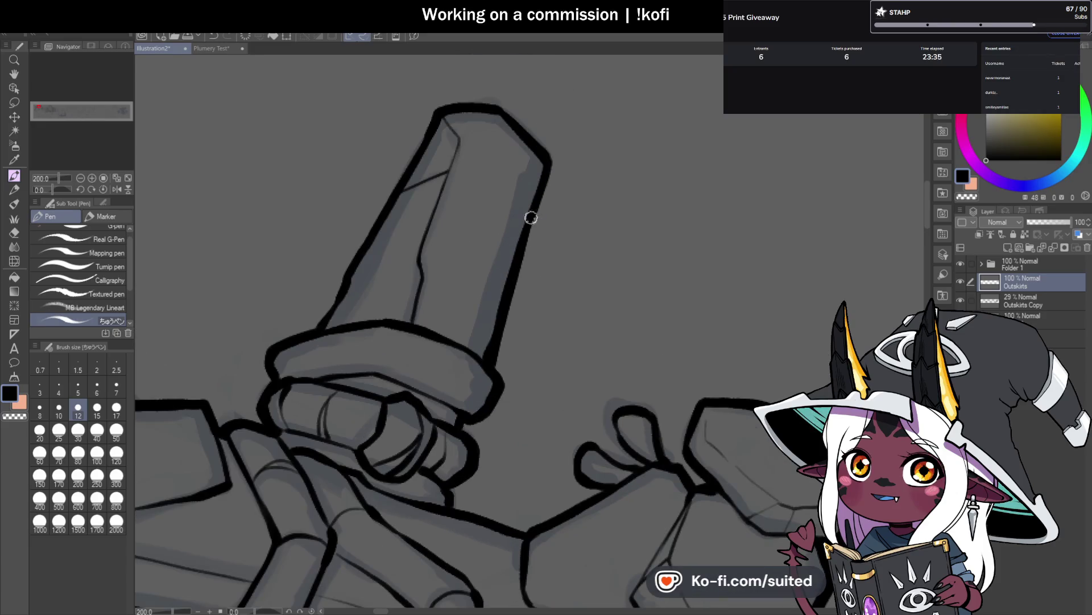
scroll(517, 270, down, 2)
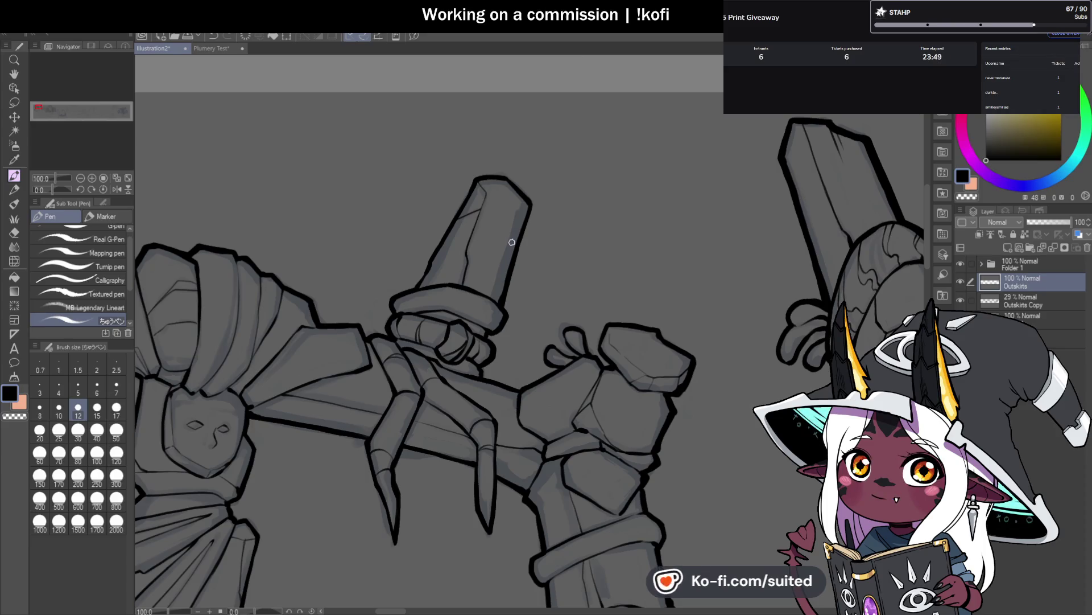
scroll(264, 93, down, 2)
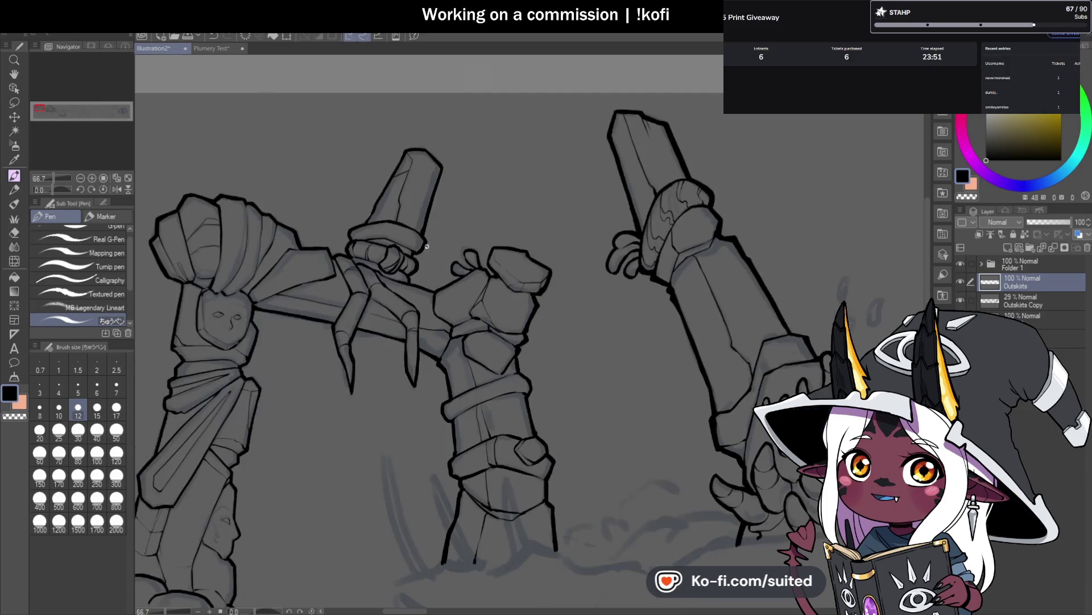
Step: Zoom to 400% on the curled loops and re-ink the small left lobe and the upper loop's left edge
scroll(376, 227, up, 4)
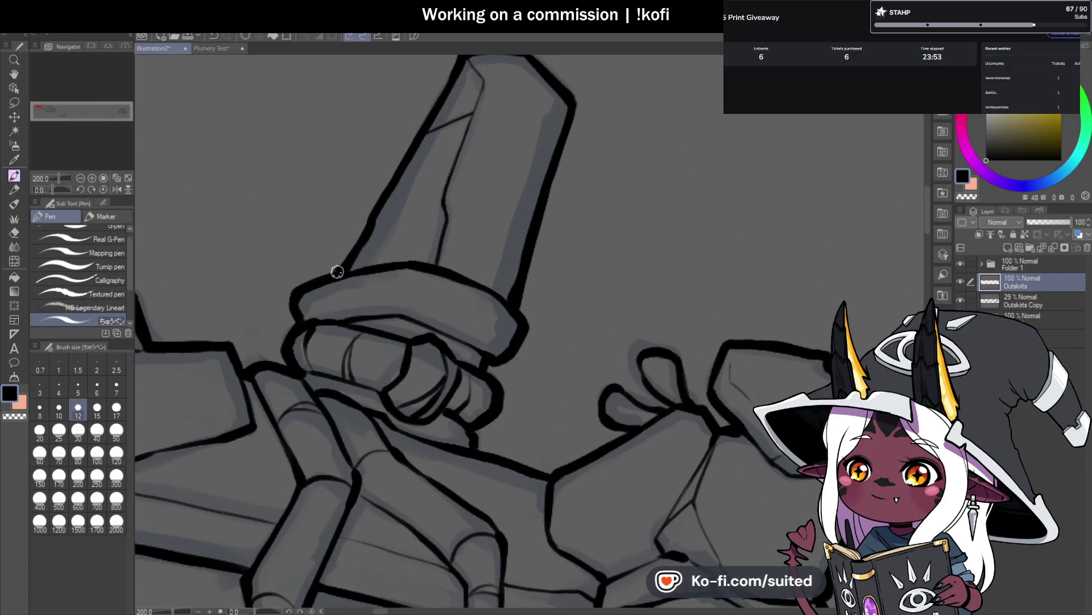
scroll(292, 293, down, 3)
scroll(449, 313, up, 2)
scroll(449, 313, down, 1)
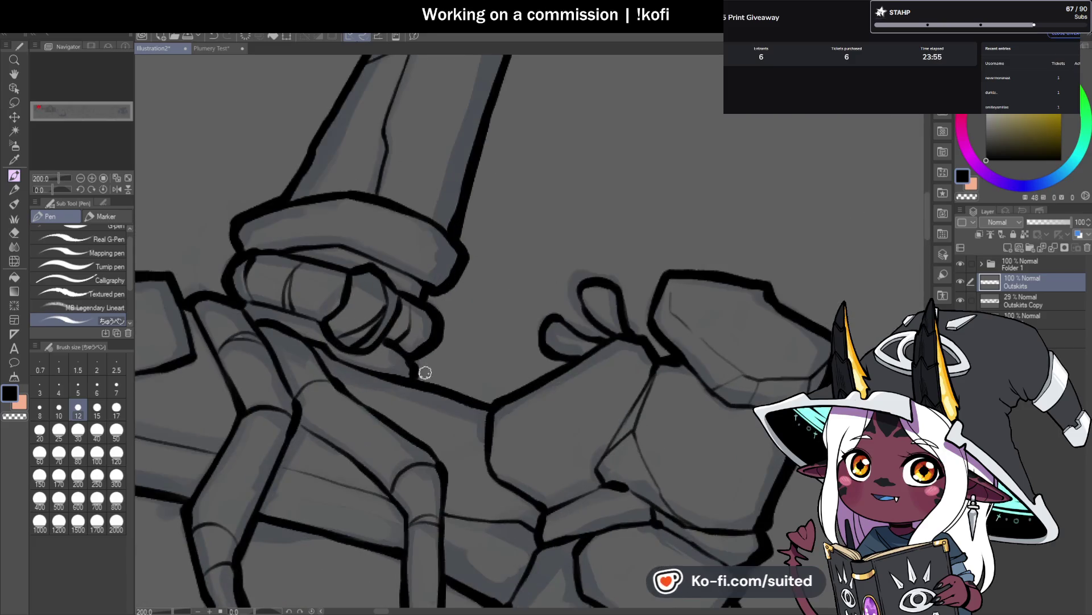
scroll(441, 339, down, 2)
scroll(649, 300, down, 2)
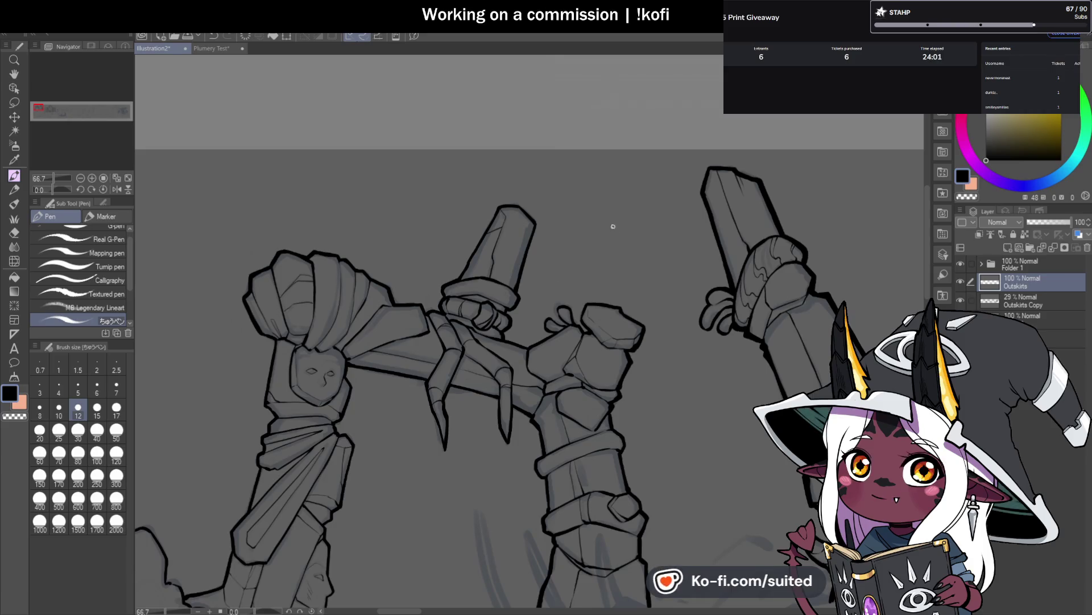
scroll(555, 325, up, 4)
scroll(584, 265, up, 3)
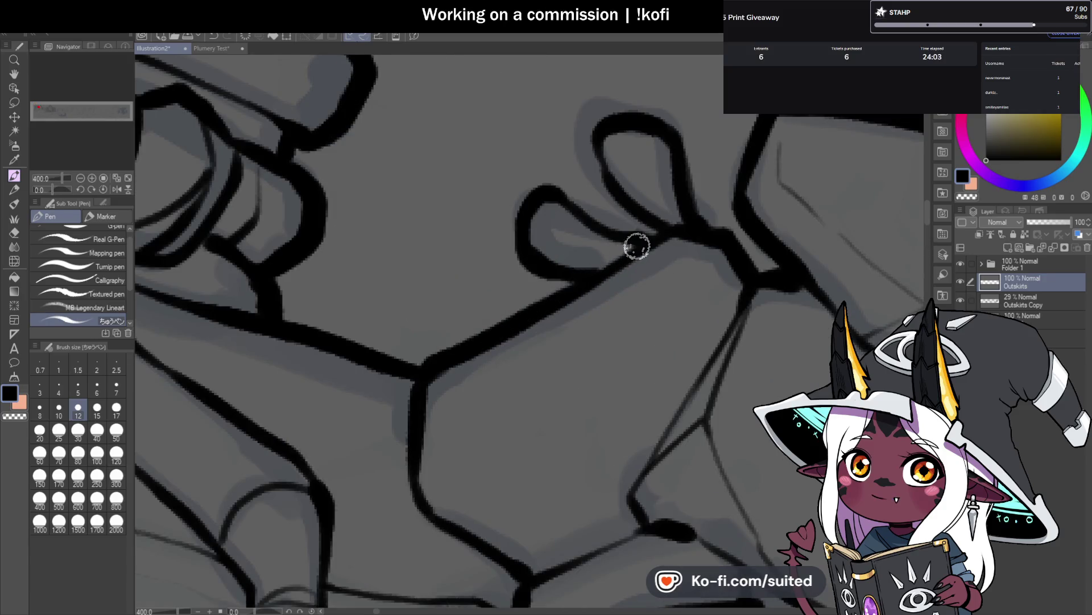
drag(551, 193, 531, 237)
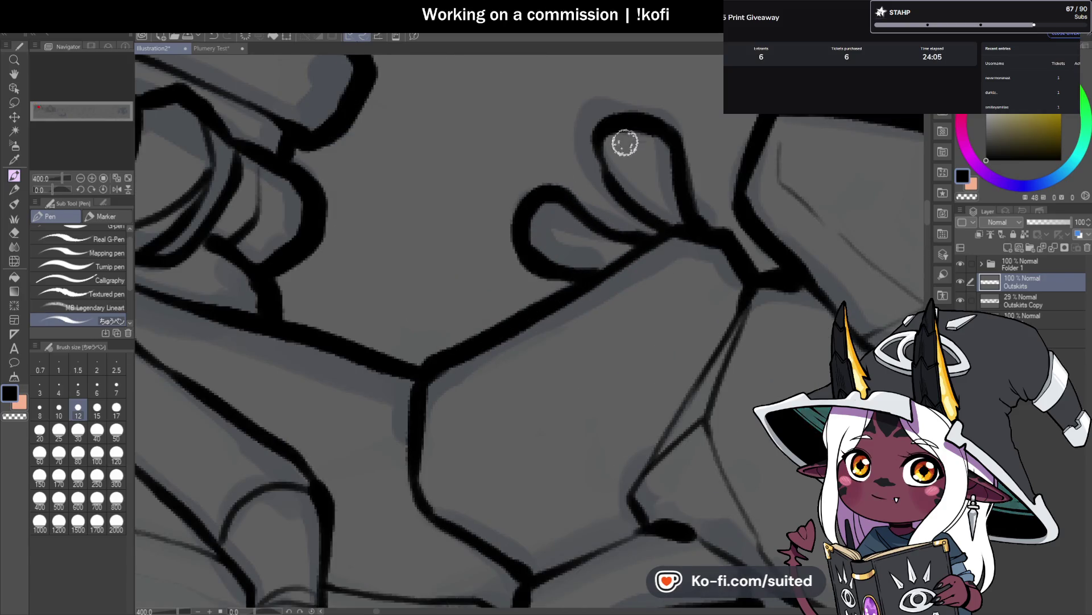
drag(596, 131, 602, 173)
Step: Redraw the upper loop's top arc higher, thicken its left edge, and re-ink the line beneath
drag(617, 121, 678, 142)
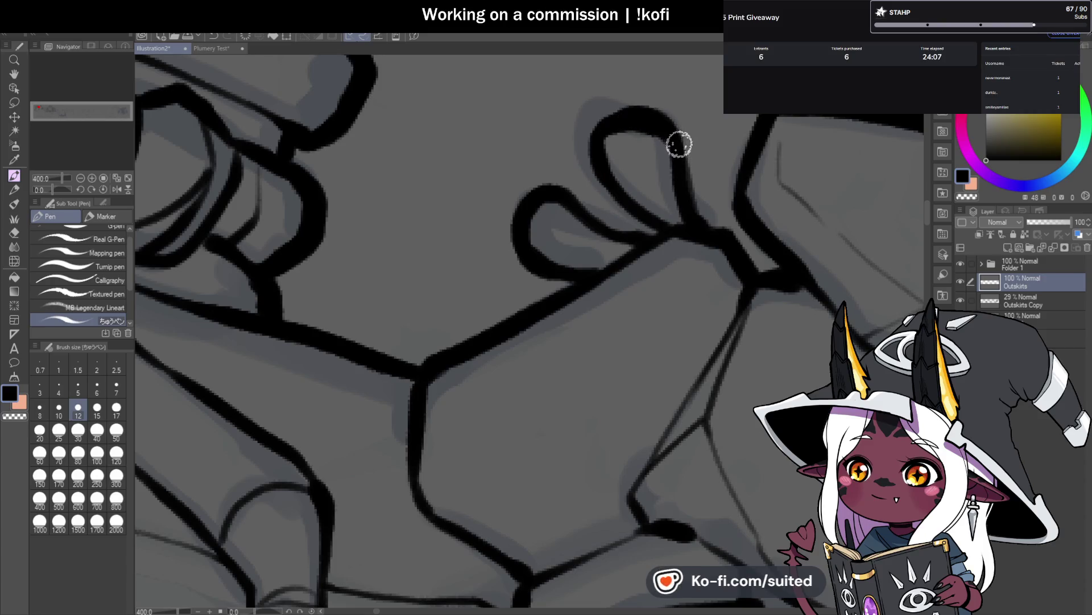
drag(602, 122, 595, 168)
drag(692, 197, 759, 273)
scroll(759, 273, down, 6)
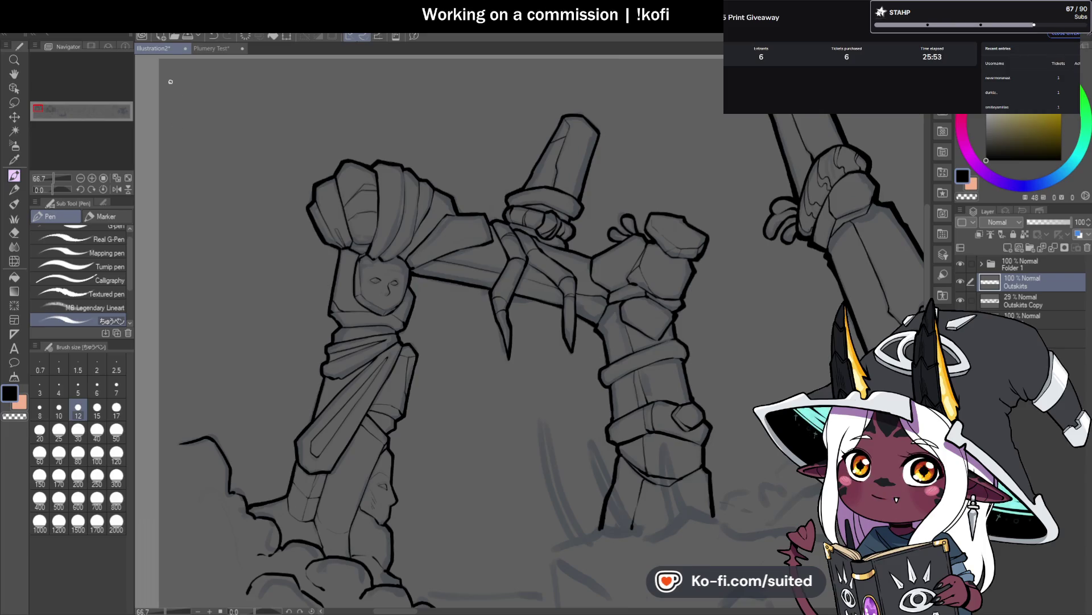
Step: Extend the middle pillar's right outline downward and darken the wrapped block's left edge, undoing one stray stroke
key(ctrl+minus)
scroll(437, 306, down, 1)
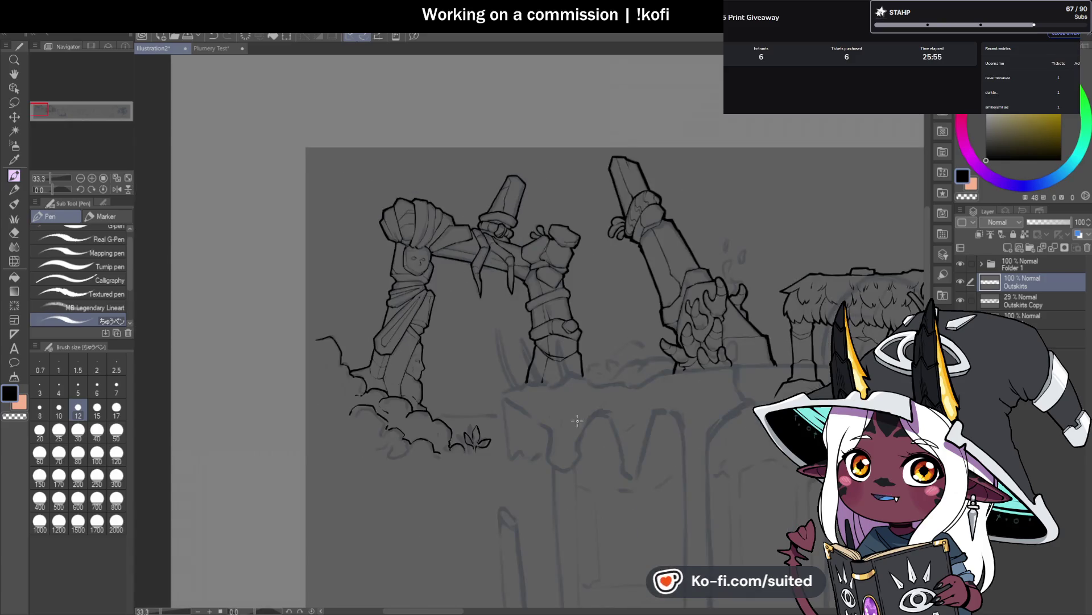
scroll(576, 419, up, 2)
scroll(613, 354, up, 3)
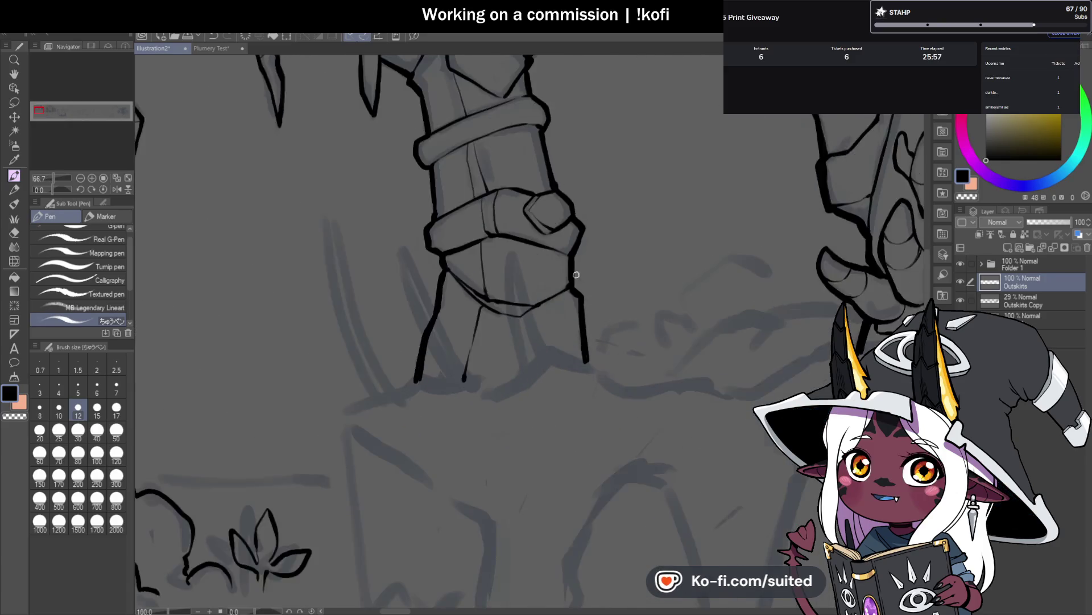
mouse_move(585, 377)
mouse_down()
mouse_move(597, 421)
mouse_move(567, 291)
mouse_up()
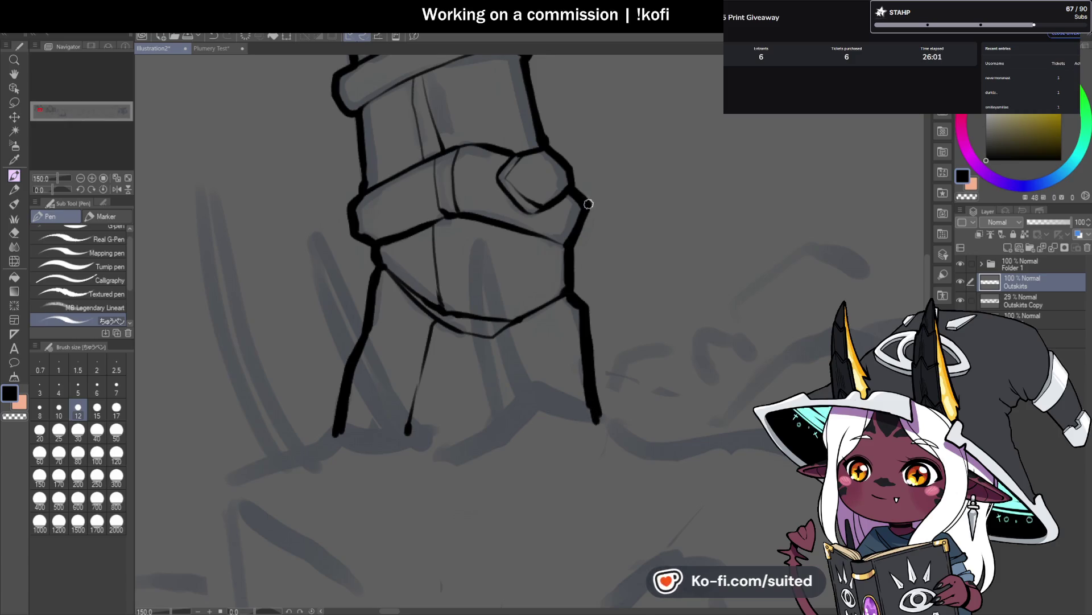
drag(359, 195, 350, 225)
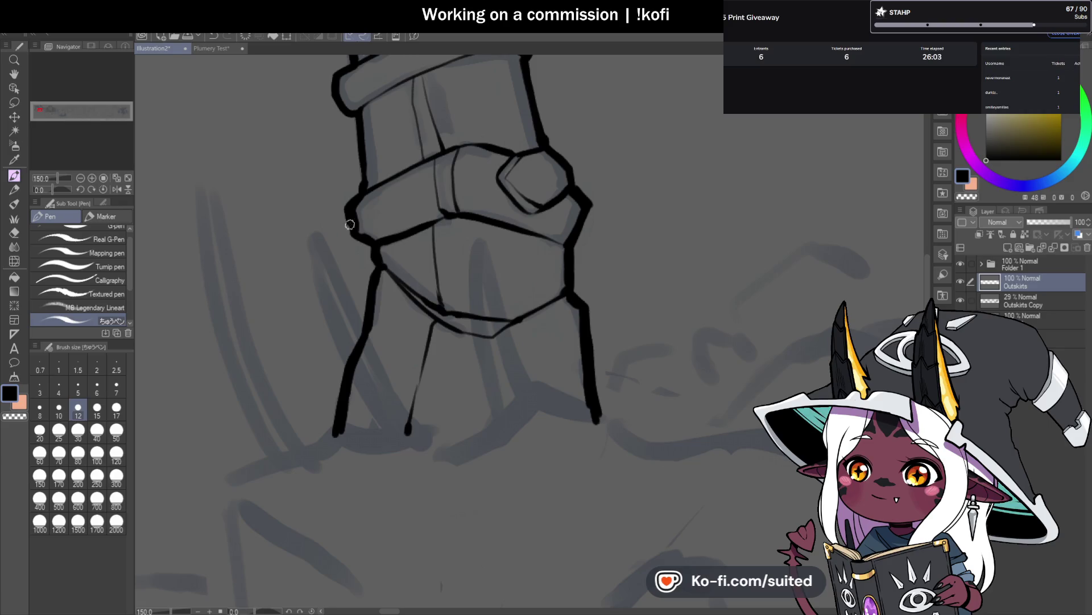
drag(367, 315, 336, 433)
key(ctrl+z)
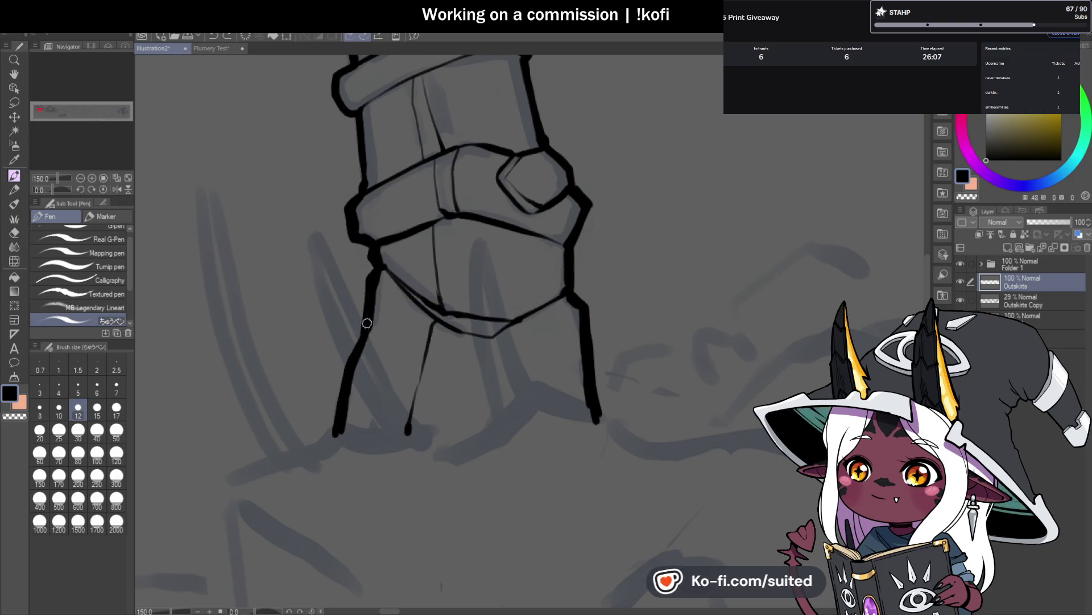
scroll(384, 393, down, 3)
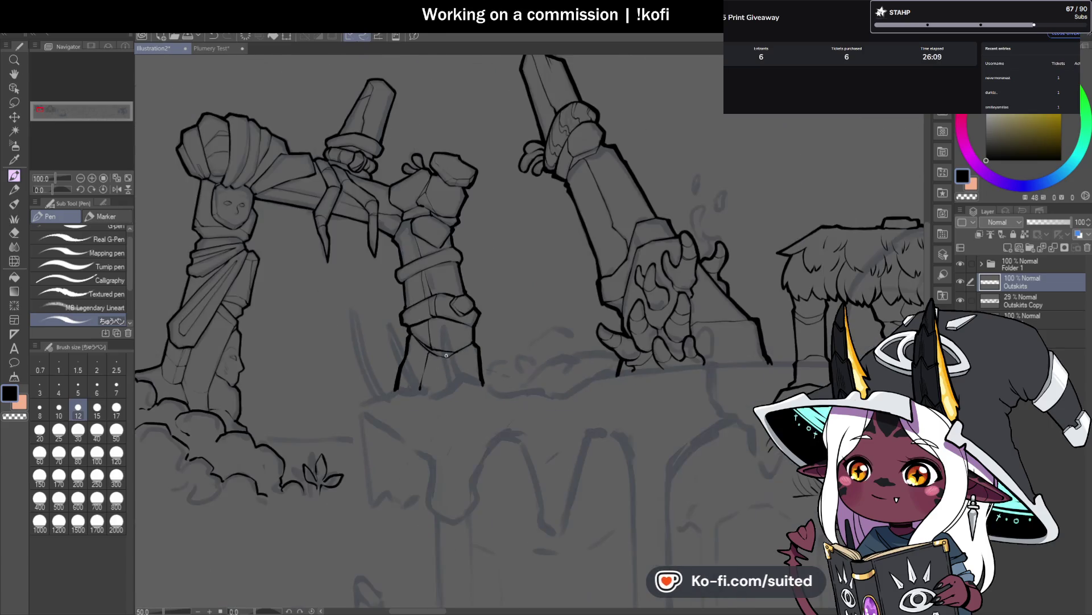
Step: Zoom in to 400% and rotate the canvas sideways to line up the fist and forearm for inking
scroll(466, 291, down, 2)
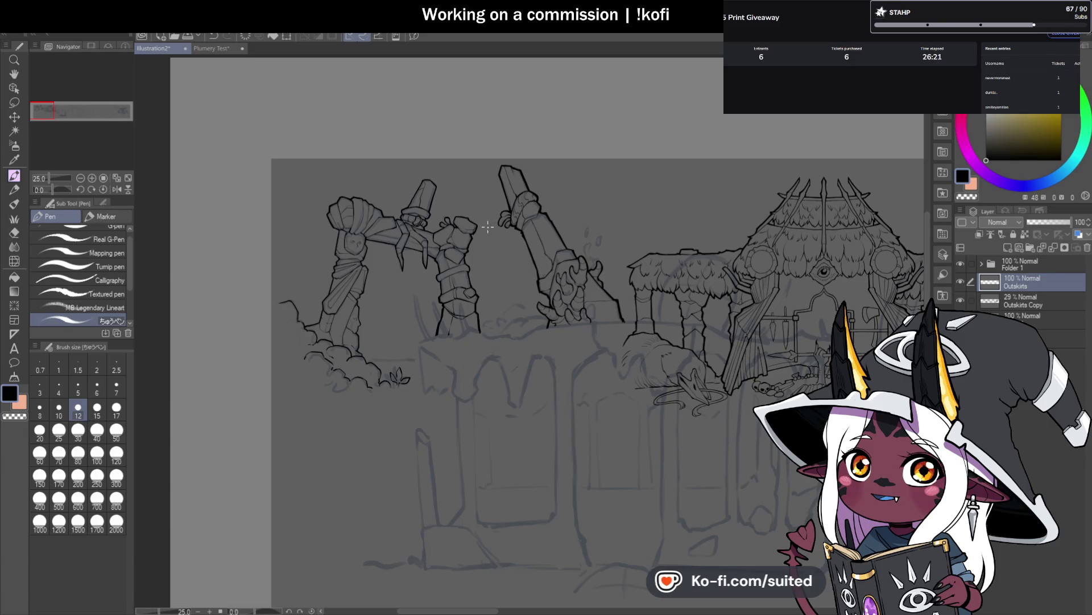
scroll(443, 285, up, 6)
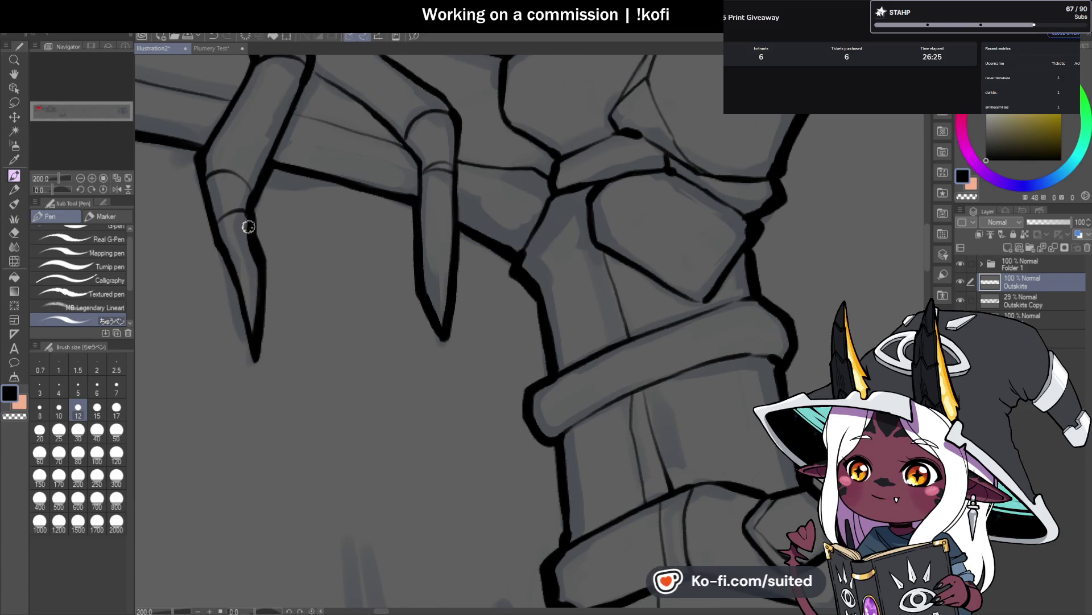
scroll(248, 227, down, 2)
drag(64, 189, 61, 189)
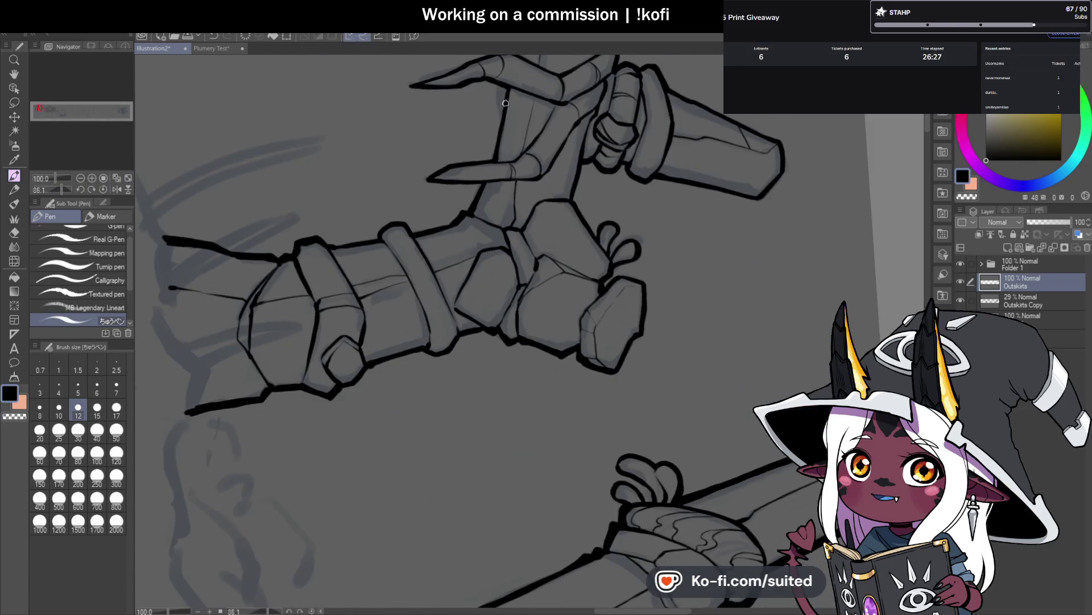
scroll(505, 103, up, 1)
scroll(487, 362, down, 2)
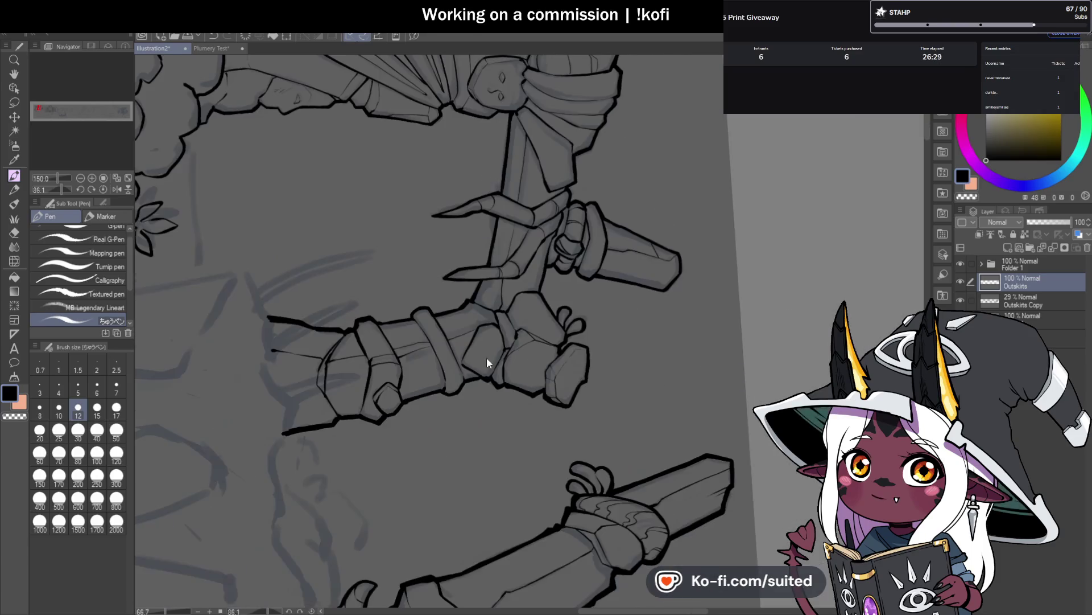
scroll(489, 246, up, 2)
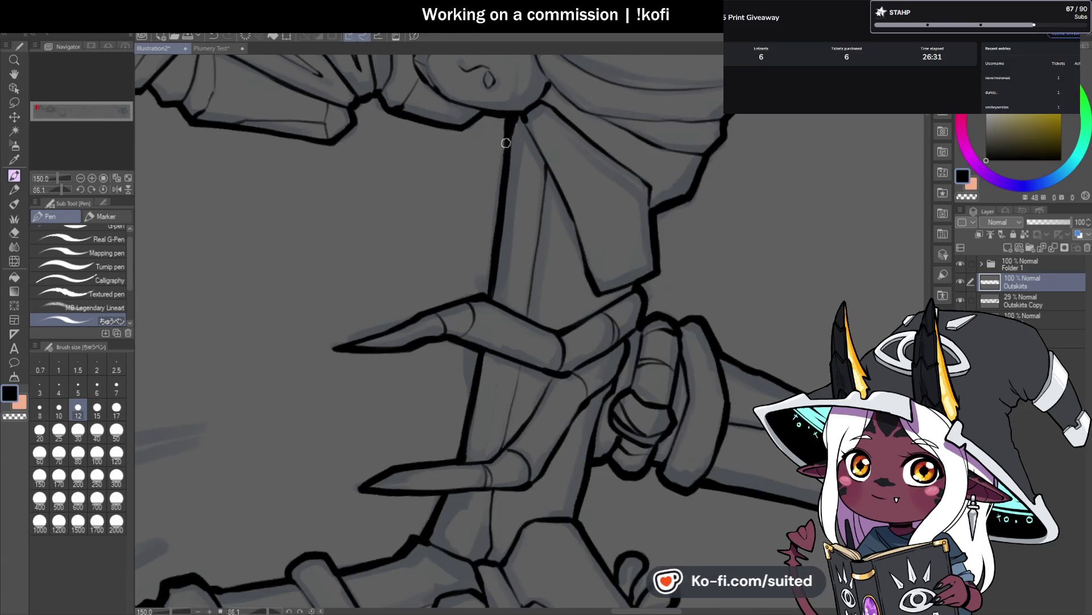
scroll(504, 196, down, 3)
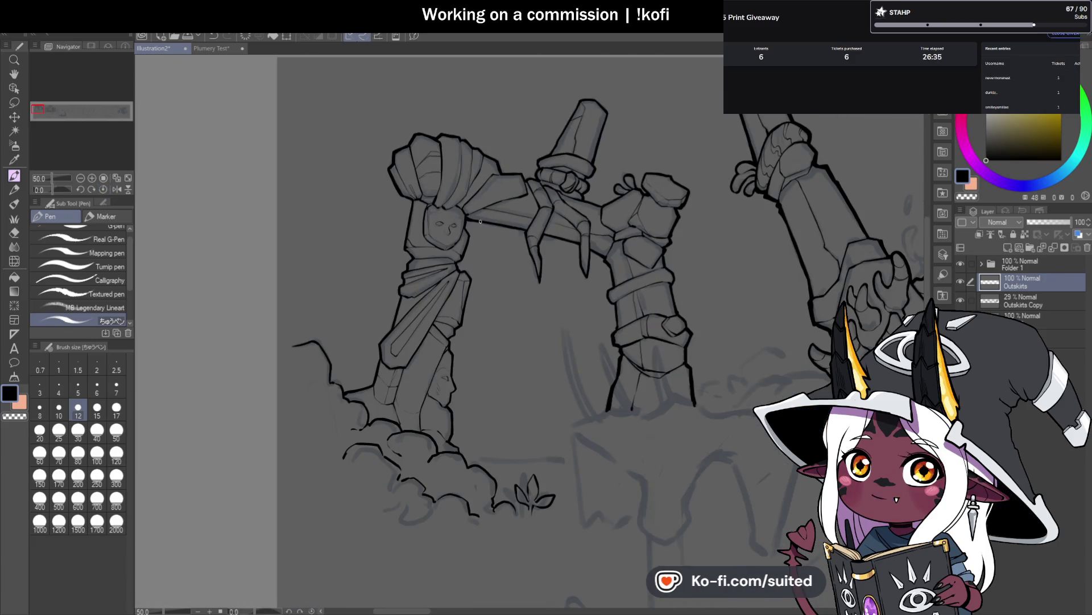
scroll(480, 222, up, 6)
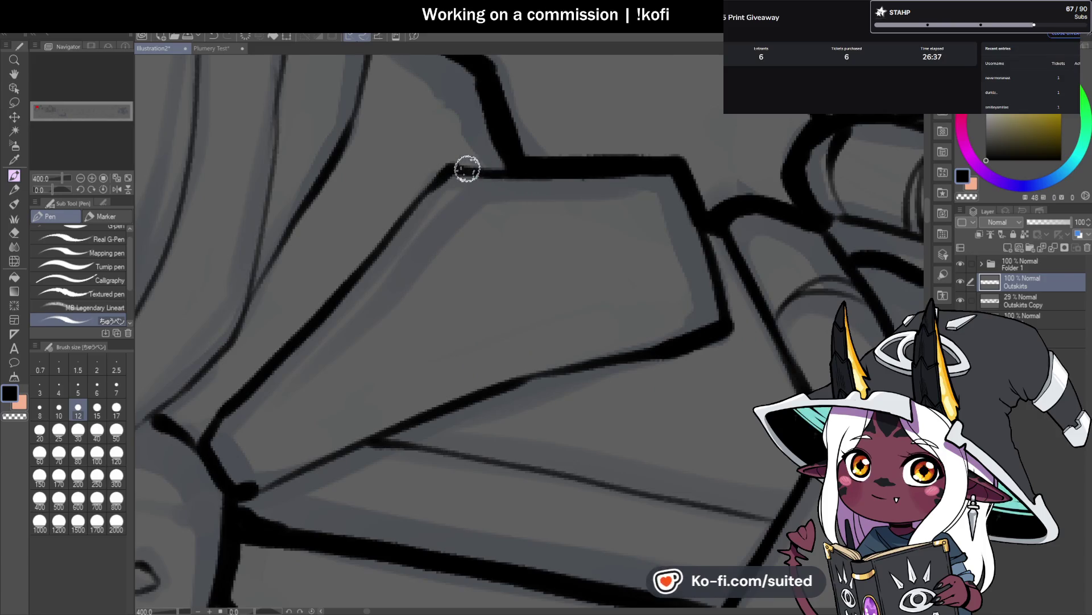
scroll(336, 295, down, 4)
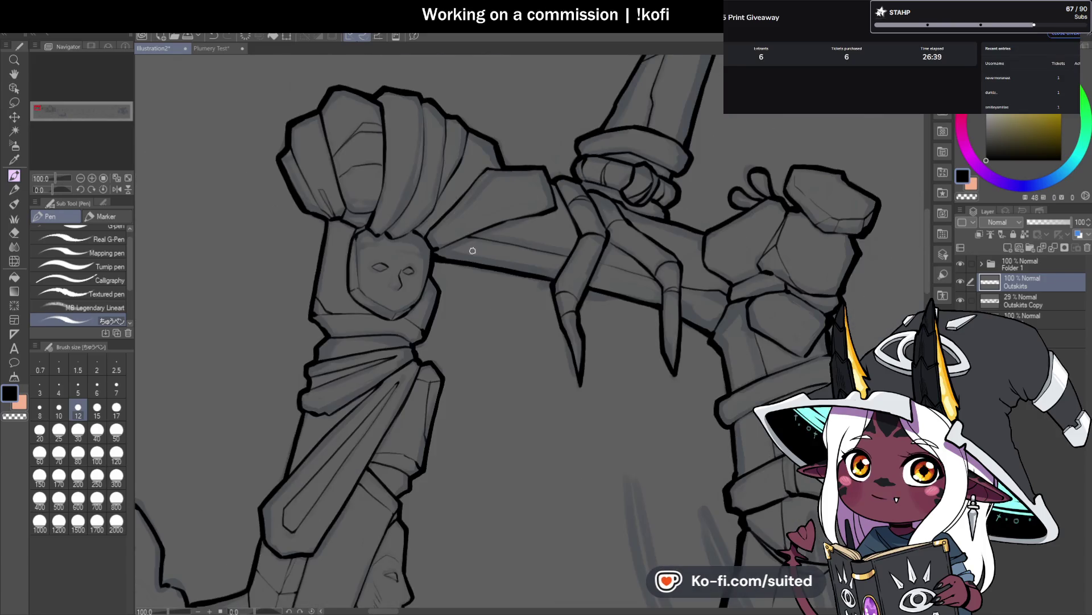
scroll(472, 250, up, 4)
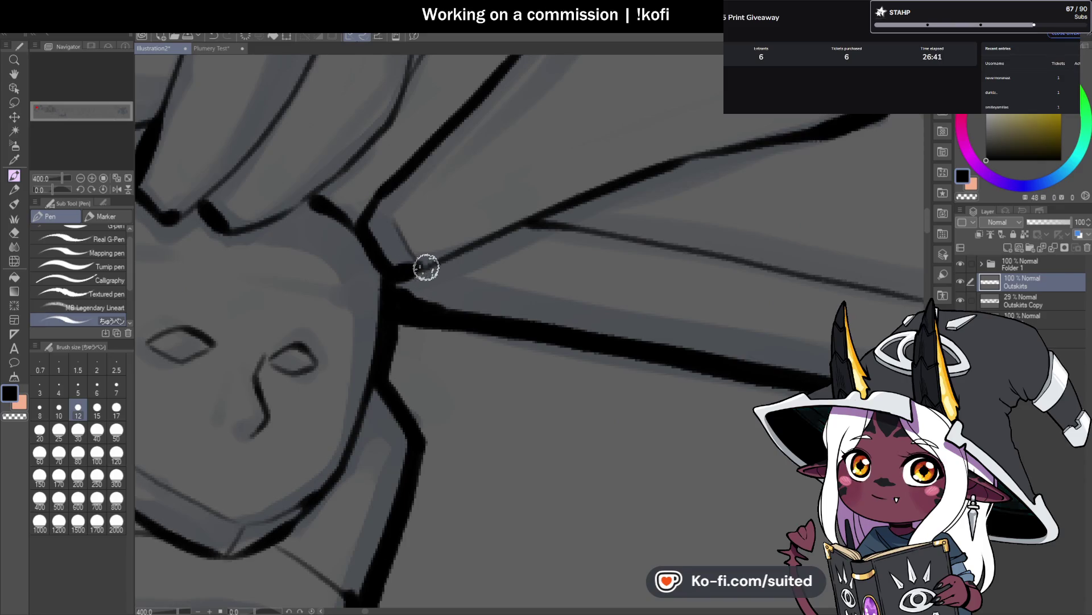
scroll(366, 325, down, 4)
scroll(429, 220, up, 4)
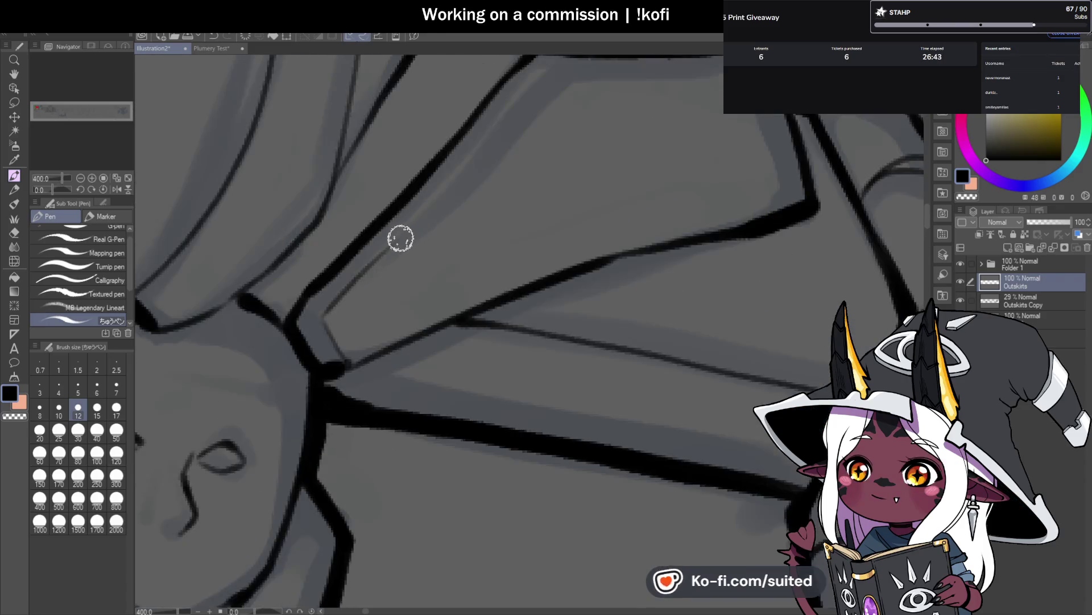
scroll(483, 193, down, 4)
scroll(482, 194, up, 4)
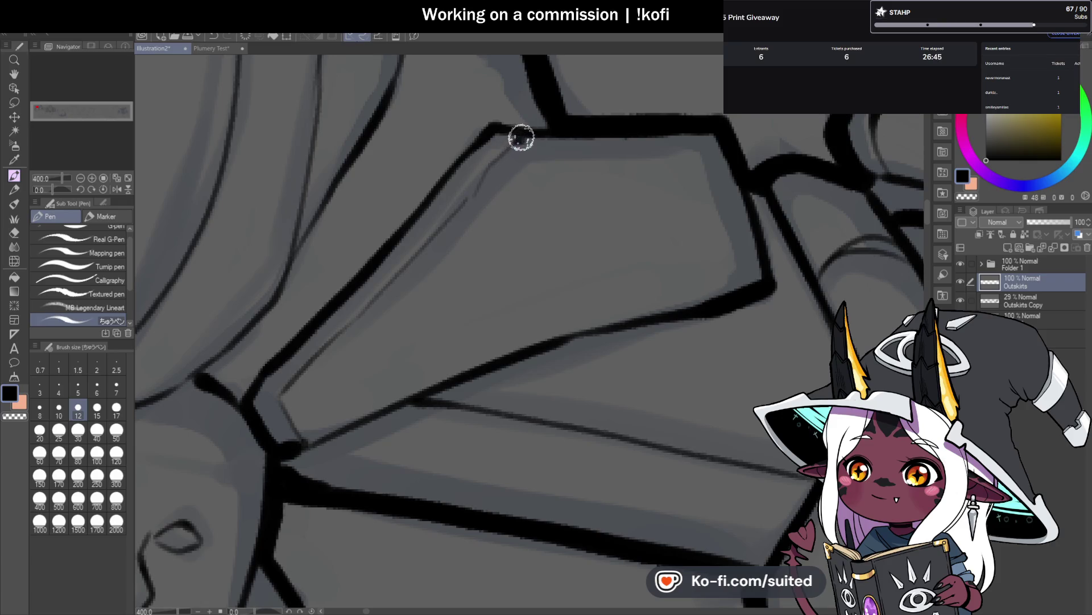
scroll(521, 137, down, 3)
scroll(491, 181, down, 1)
drag(52, 190, 44, 192)
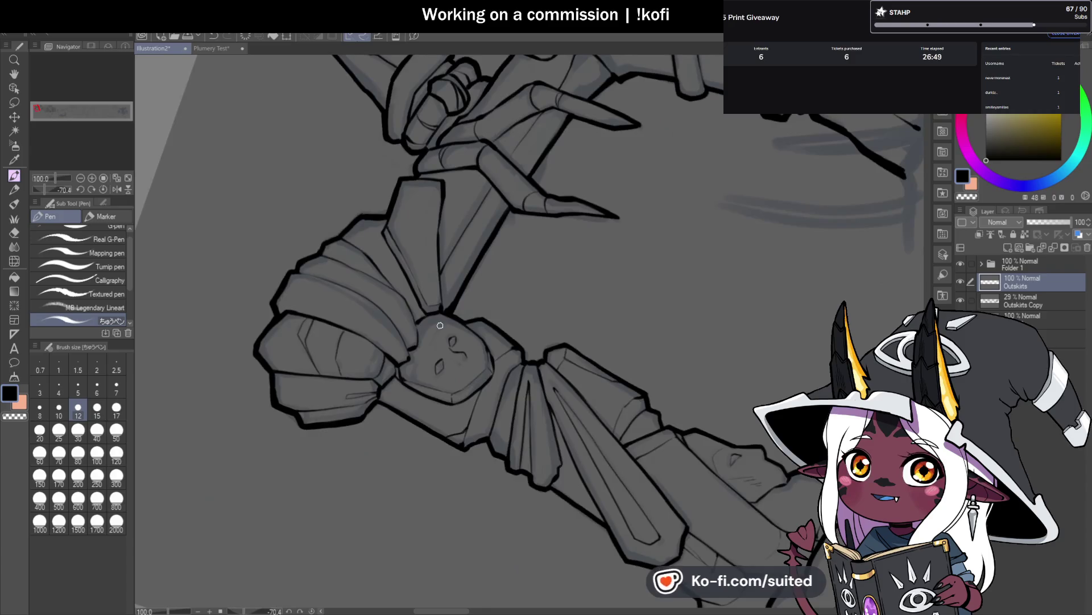
Step: Ink the left pillar's outline corner, curving it down into the lower line
scroll(440, 322, up, 4)
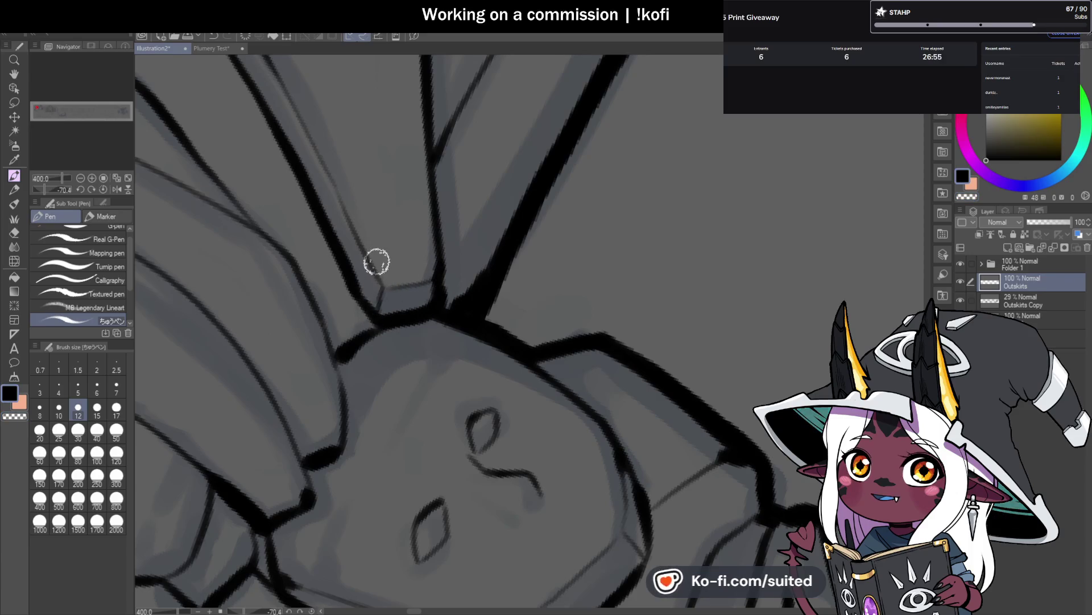
scroll(362, 290, down, 3)
scroll(319, 188, up, 3)
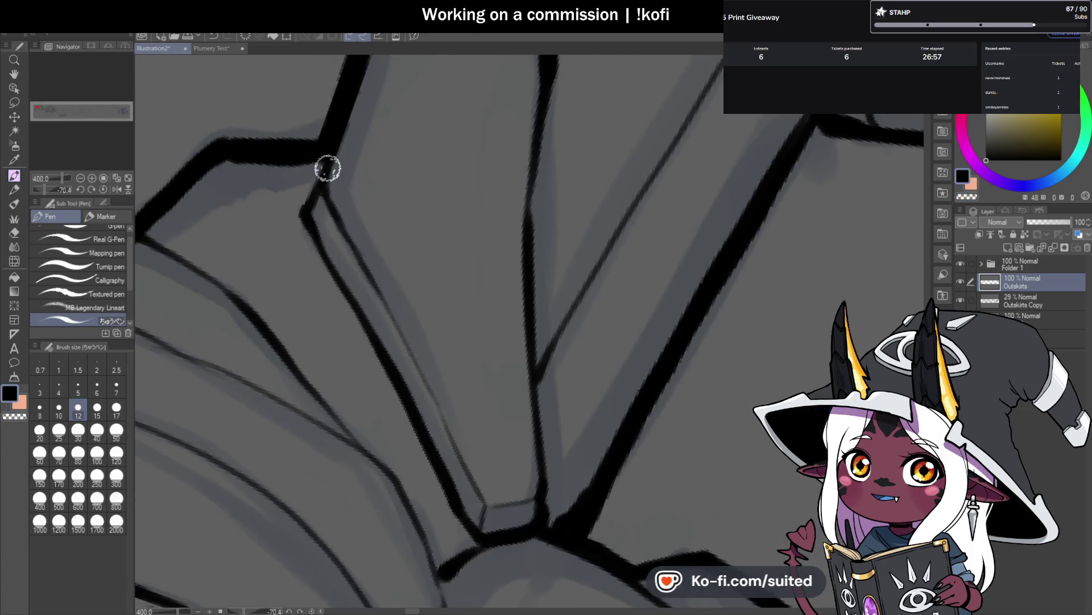
scroll(371, 241, down, 5)
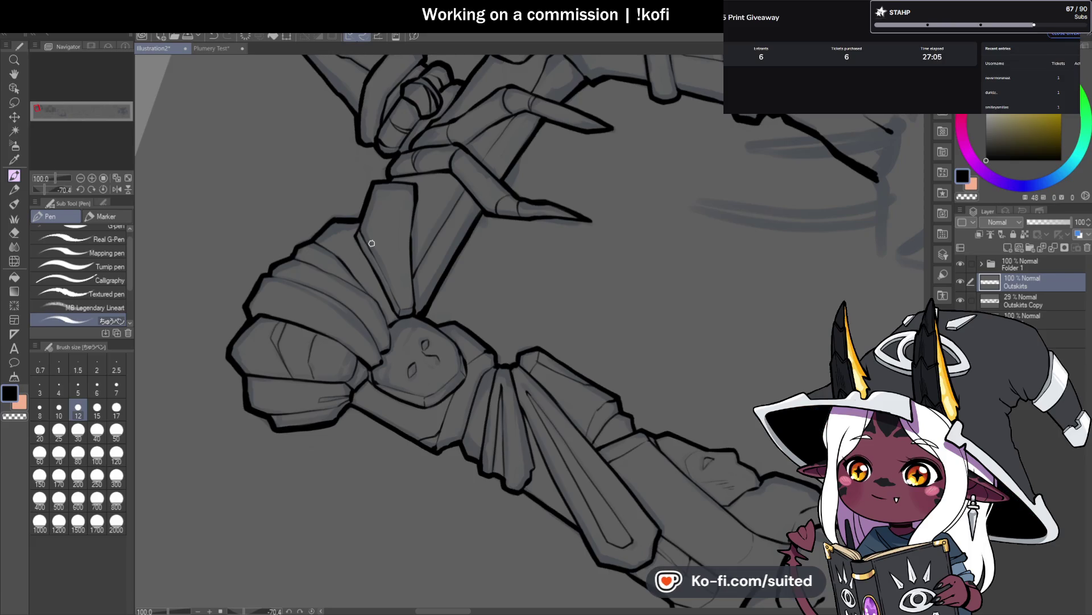
scroll(450, 205, up, 4)
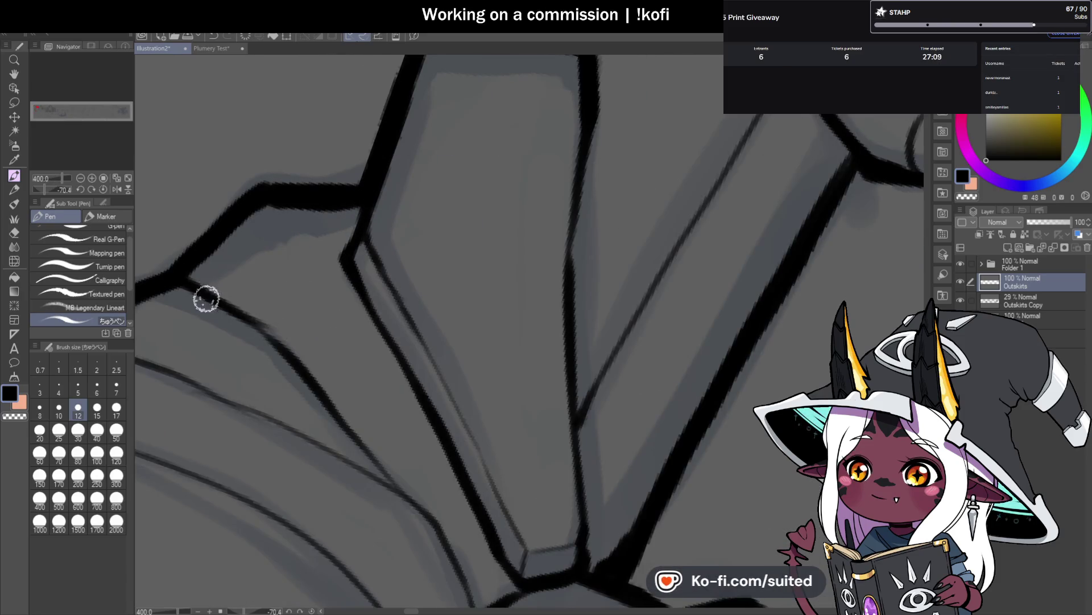
scroll(382, 206, down, 3)
scroll(334, 278, up, 1)
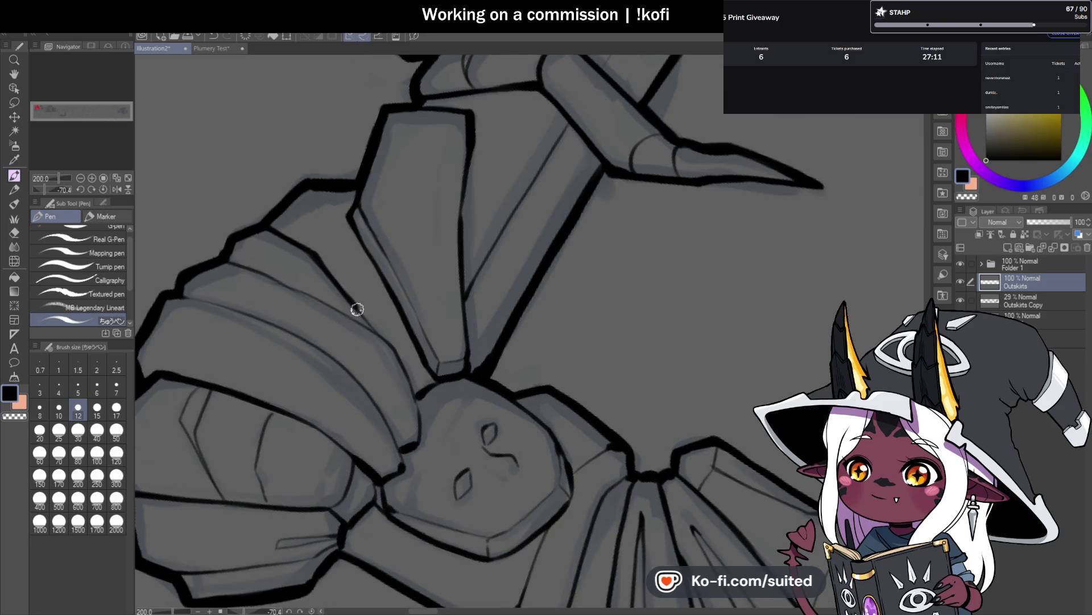
scroll(398, 354, up, 2)
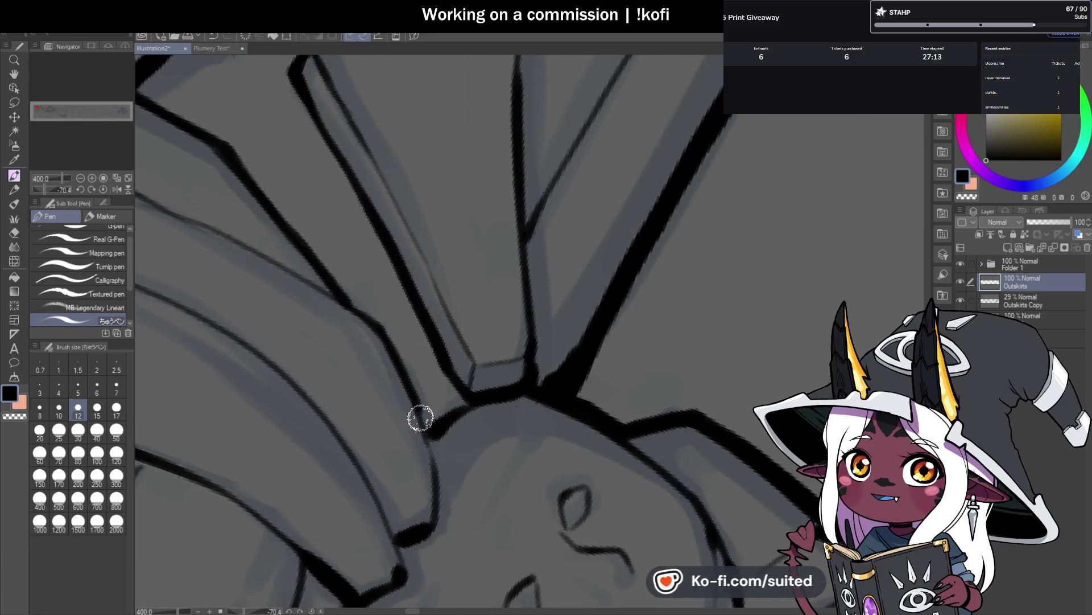
scroll(428, 442, down, 4)
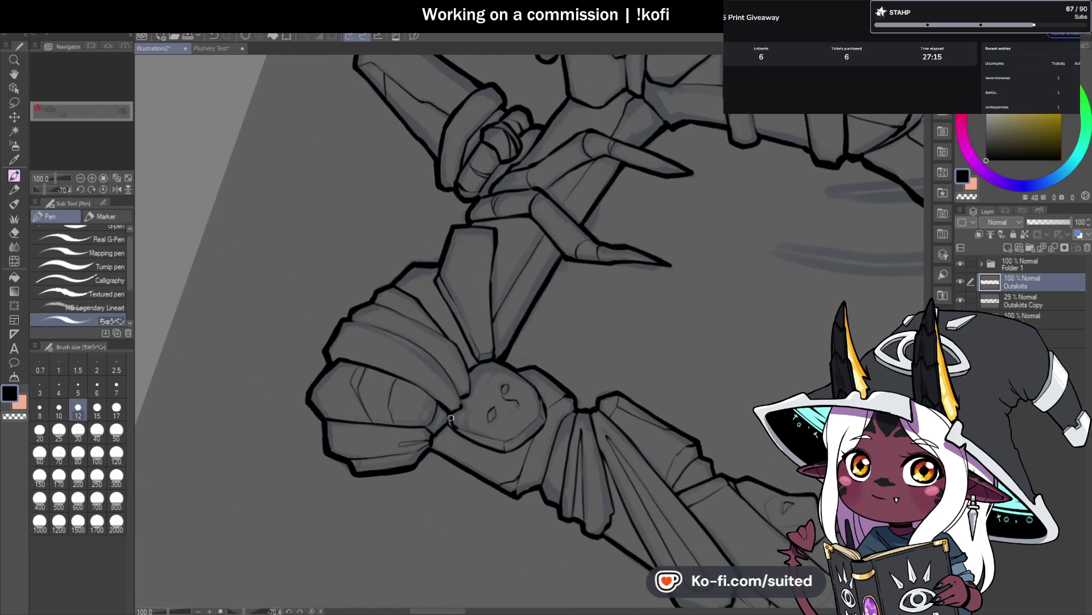
scroll(467, 402, up, 2)
scroll(467, 403, up, 2)
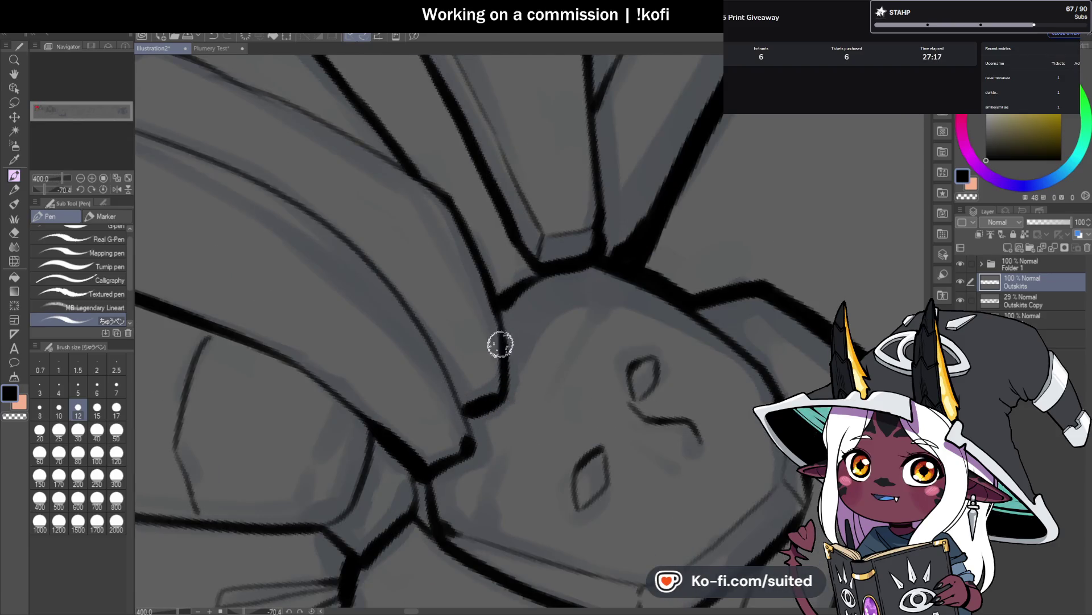
scroll(485, 365, down, 1)
scroll(485, 364, up, 2)
mouse_move(485, 348)
mouse_down()
mouse_move(473, 339)
mouse_move(439, 356)
mouse_move(467, 360)
mouse_move(424, 390)
mouse_move(411, 437)
mouse_up()
Step: Straighten the canvas upright, swap briefly to transparent and back to black, and save the illustration
scroll(439, 373, down, 3)
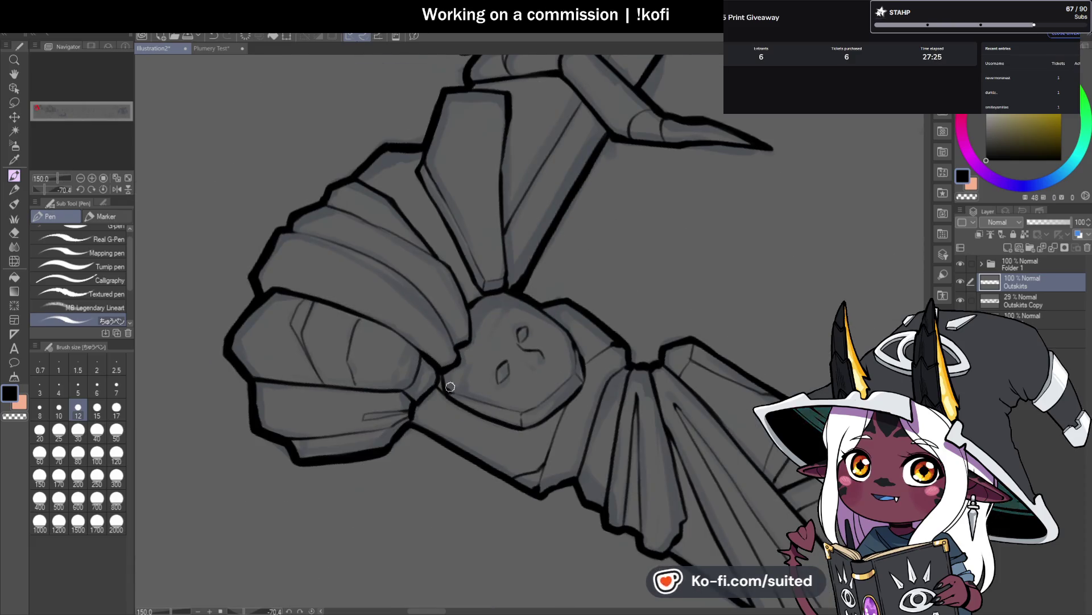
click(103, 189)
scroll(524, 317, down, 2)
scroll(459, 278, up, 1)
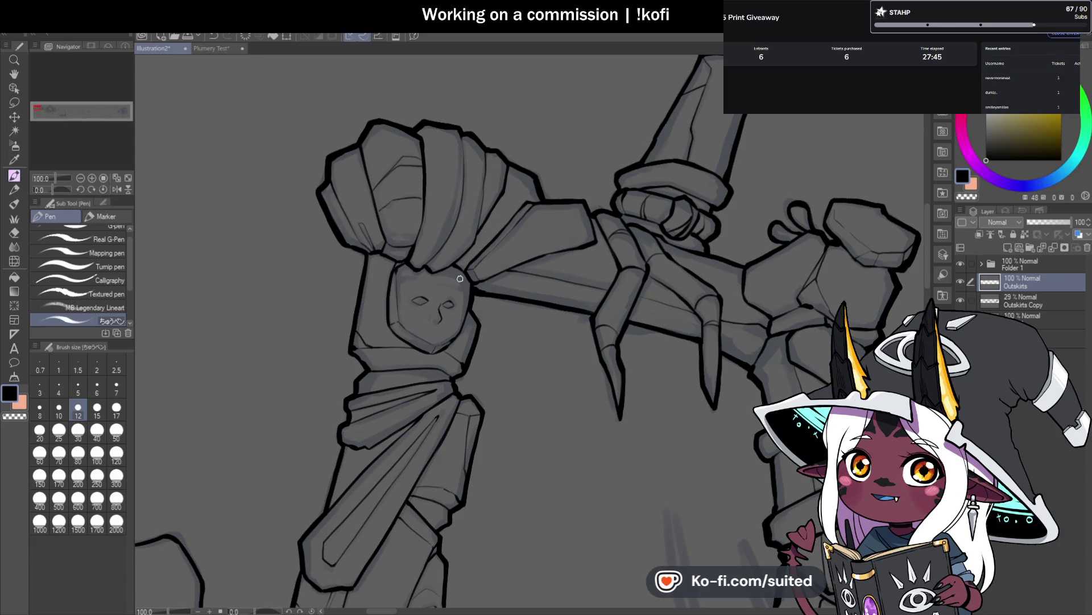
scroll(318, 180, up, 3)
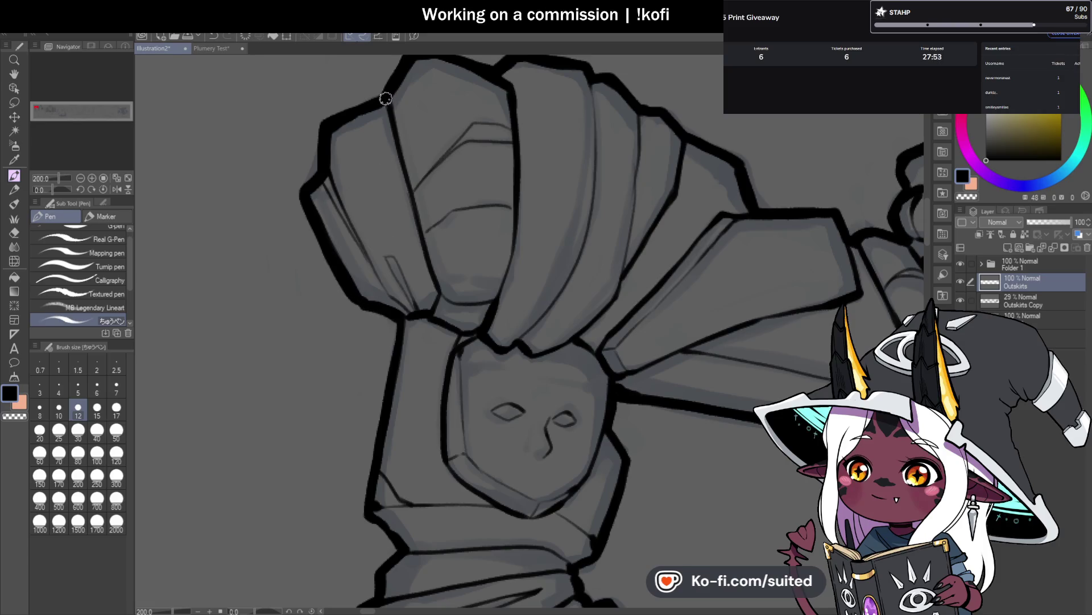
scroll(415, 188, down, 3)
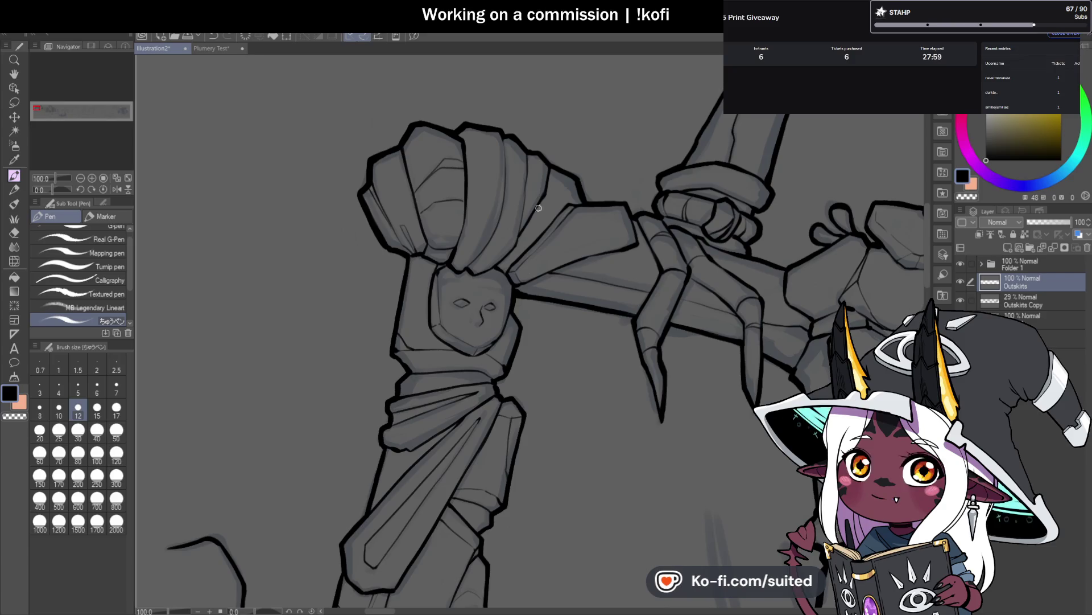
scroll(539, 207, down, 2)
scroll(497, 234, up, 4)
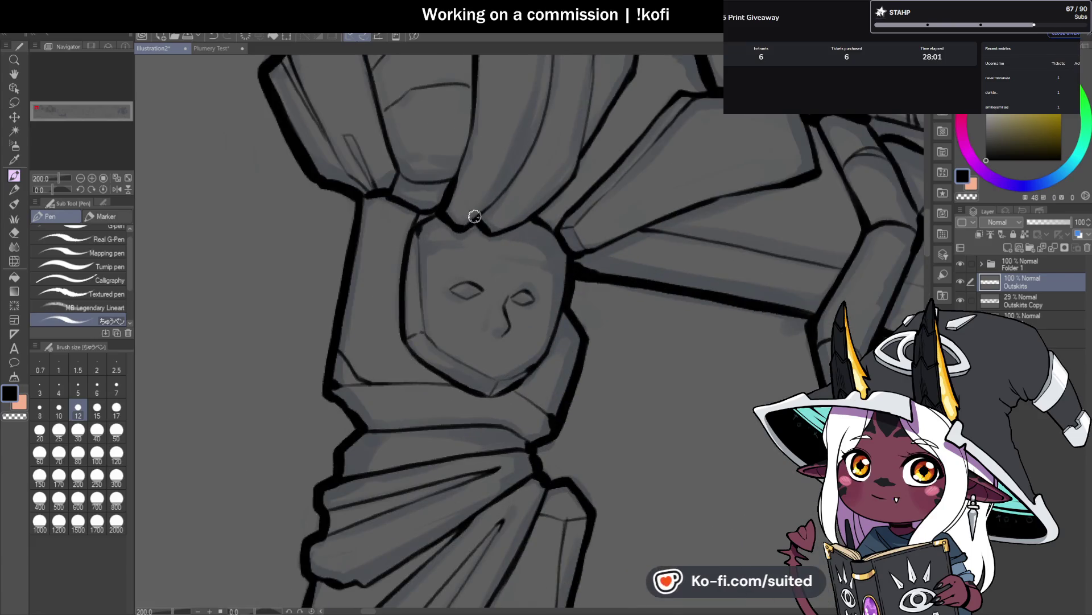
key(c)
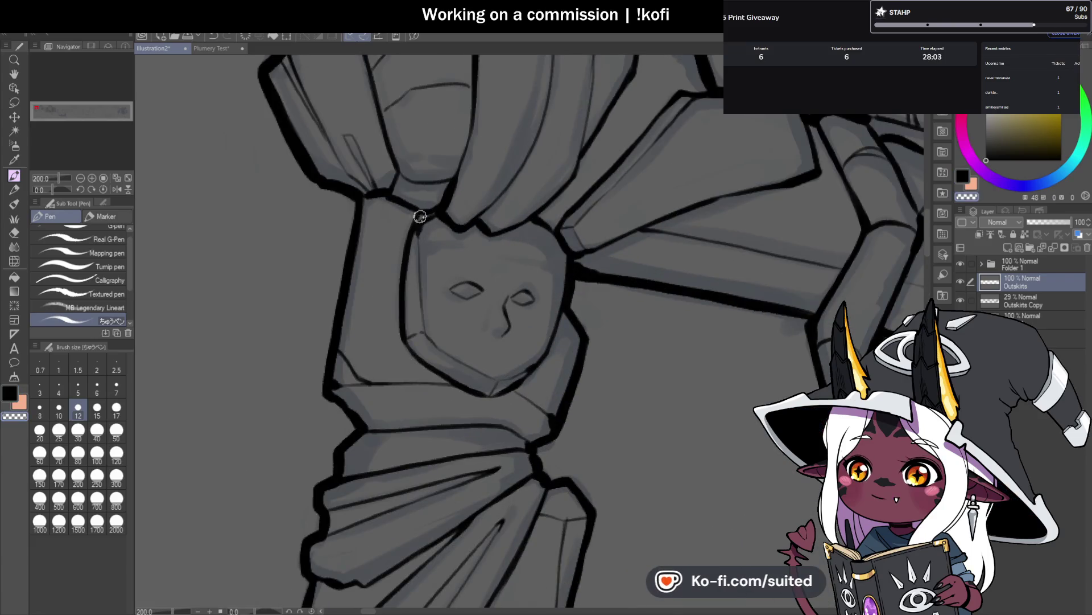
key(c)
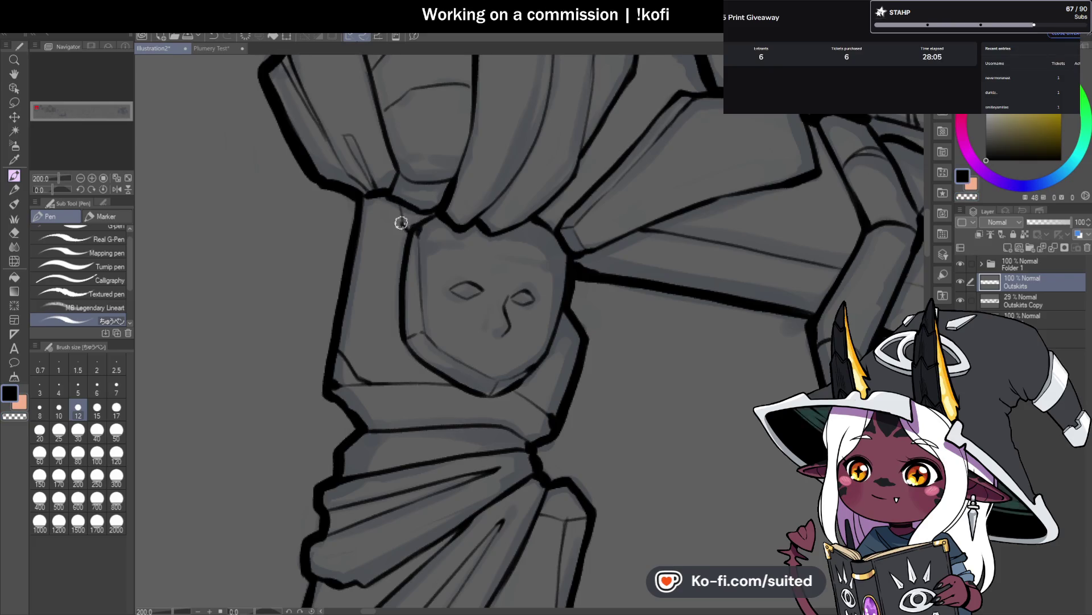
scroll(479, 237, down, 4)
scroll(569, 364, up, 2)
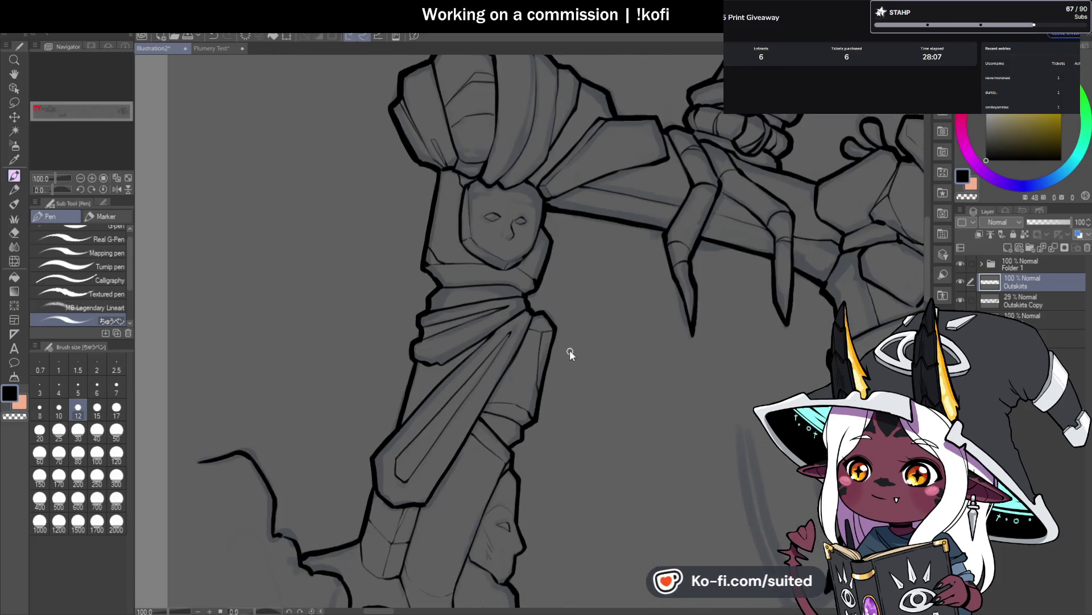
key(ctrl+s)
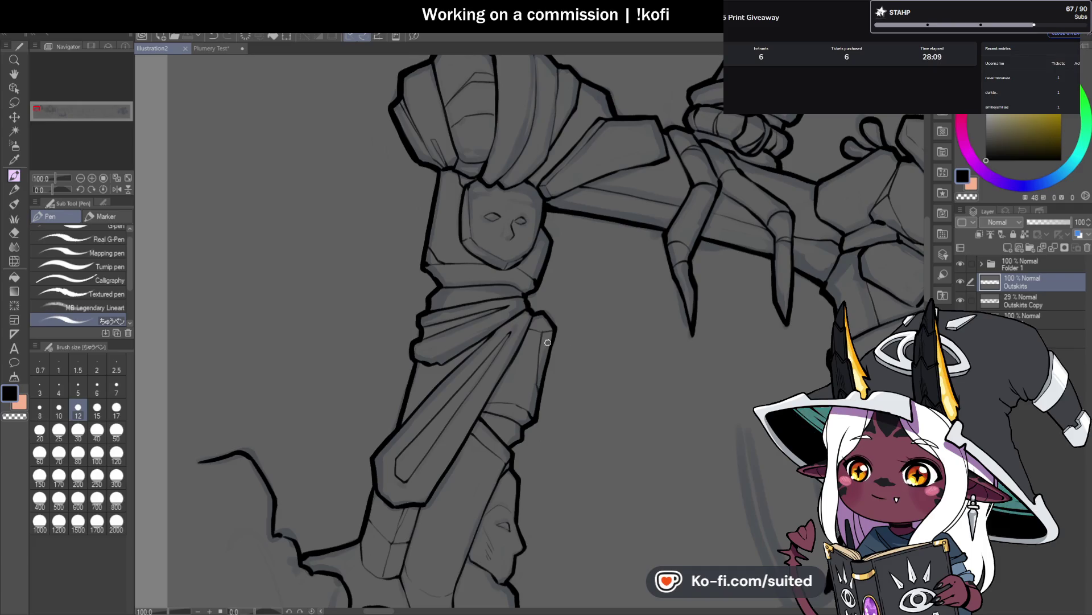
scroll(521, 259, down, 3)
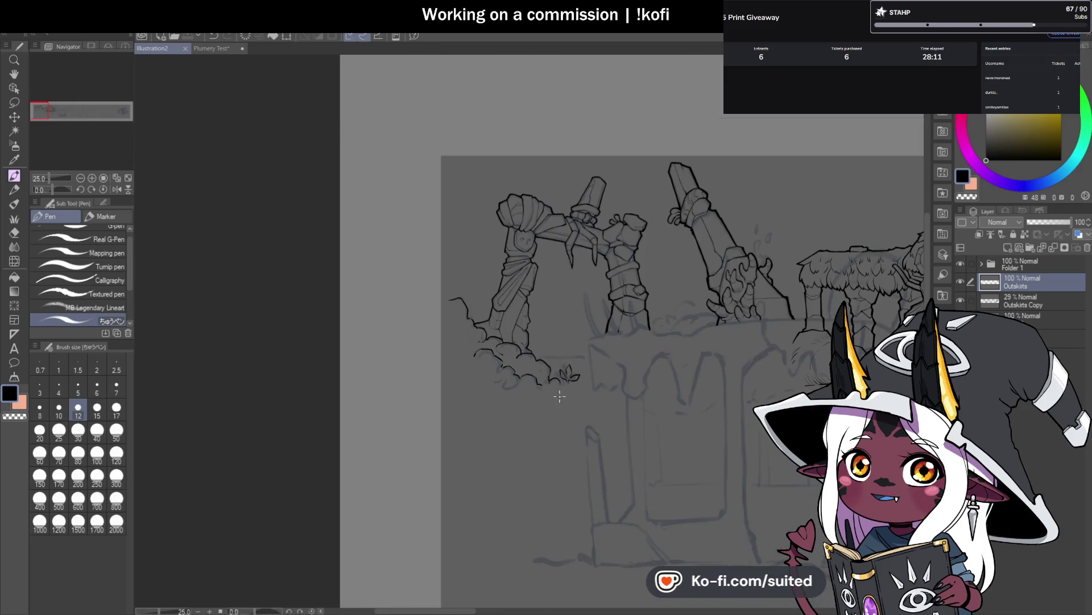
Step: Ink two curved strokes near the sword hilt and continue the lower pillar's outline downward
scroll(481, 304, up, 1)
scroll(482, 303, up, 4)
mouse_move(419, 203)
mouse_down()
mouse_move(438, 233)
mouse_move(522, 295)
mouse_up()
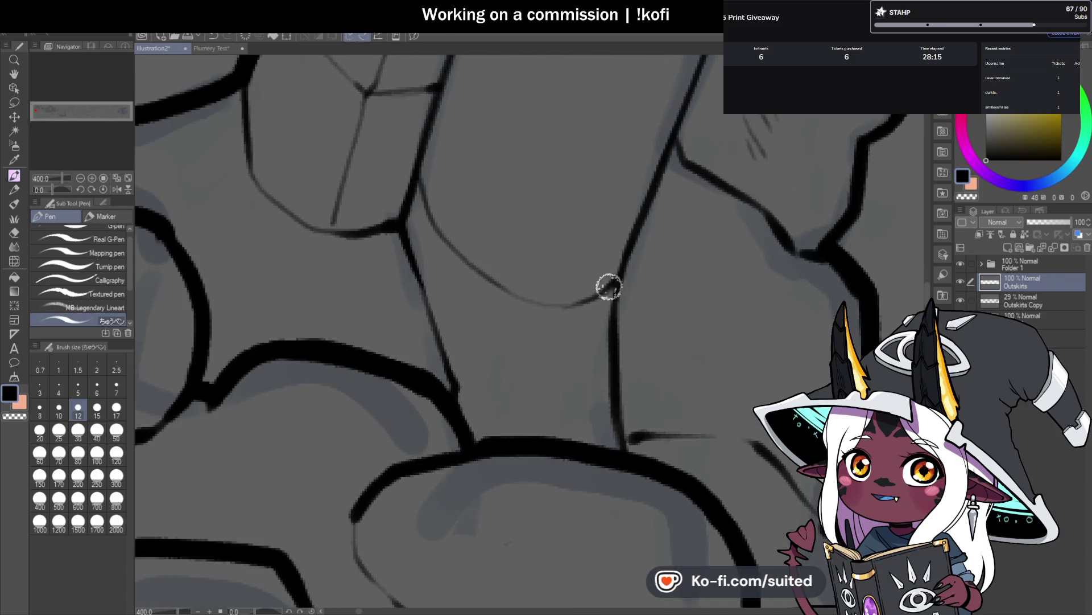
scroll(540, 297, down, 4)
scroll(541, 301, down, 1)
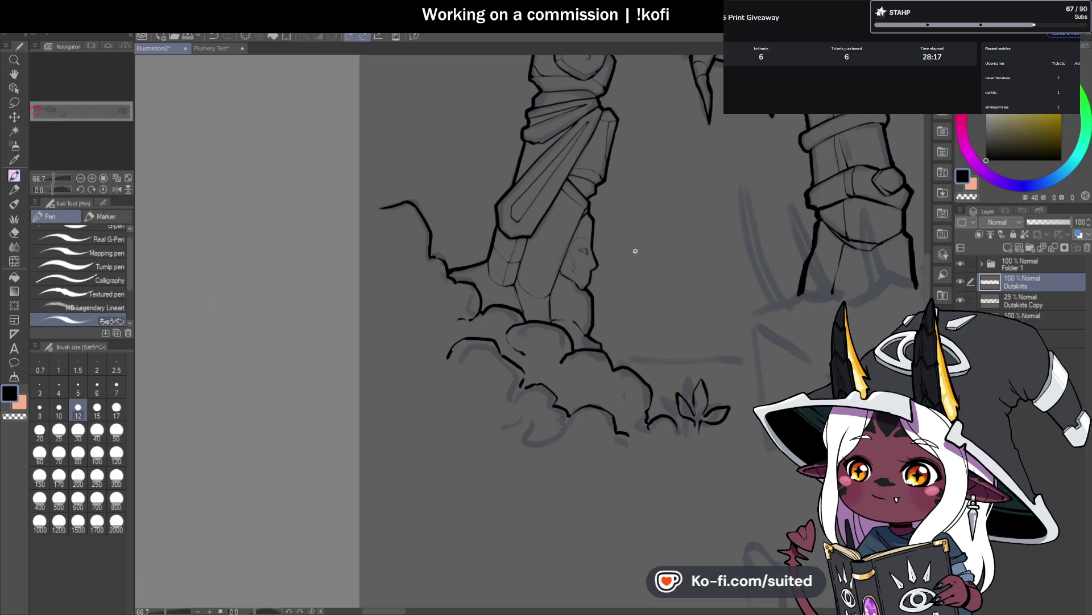
scroll(539, 253, up, 2)
scroll(540, 254, up, 1)
mouse_move(466, 198)
mouse_down()
mouse_move(522, 251)
mouse_move(527, 243)
mouse_up()
scroll(520, 194, down, 1)
drag(63, 190, 67, 190)
drag(546, 286, 471, 383)
Step: Erase the faint sketch hatching from the carved face's cheek
scroll(530, 290, down, 5)
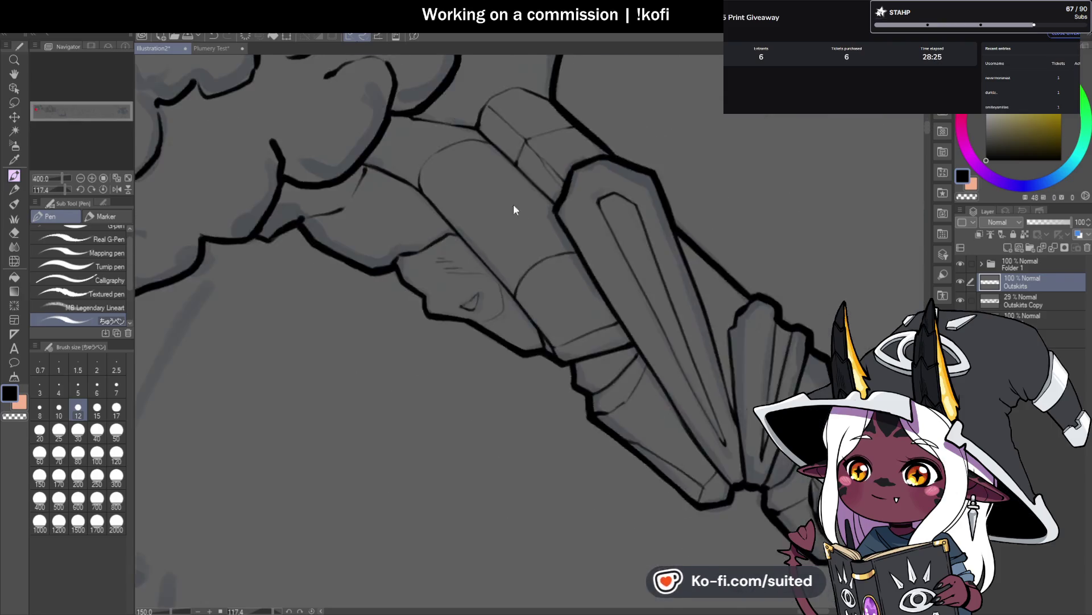
scroll(545, 331, up, 7)
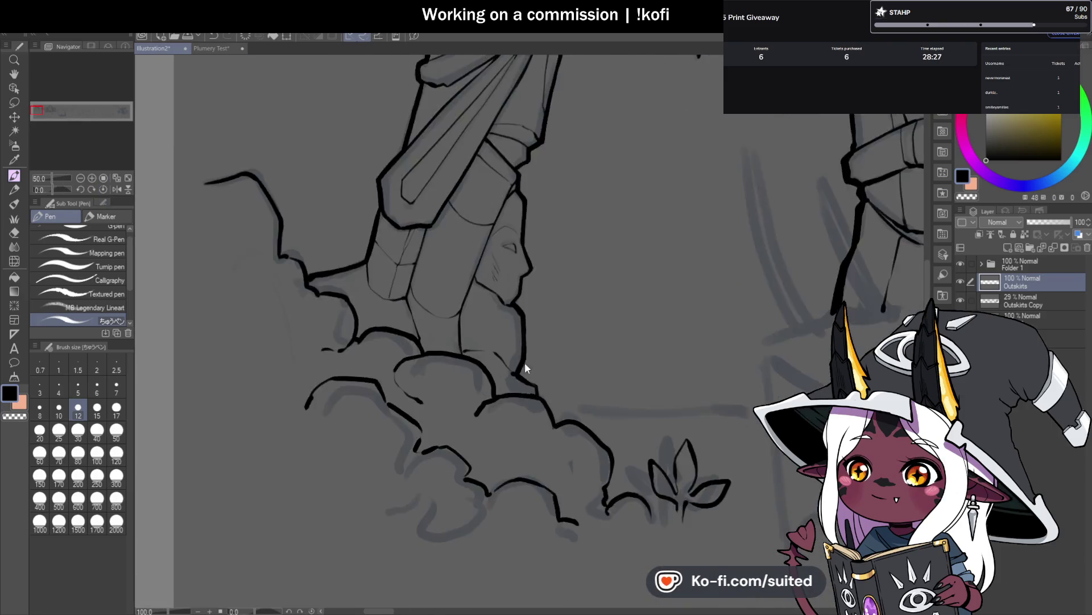
mouse_move(510, 182)
mouse_down()
mouse_move(436, 168)
mouse_move(453, 357)
mouse_move(428, 368)
mouse_move(422, 391)
mouse_move(435, 298)
mouse_up()
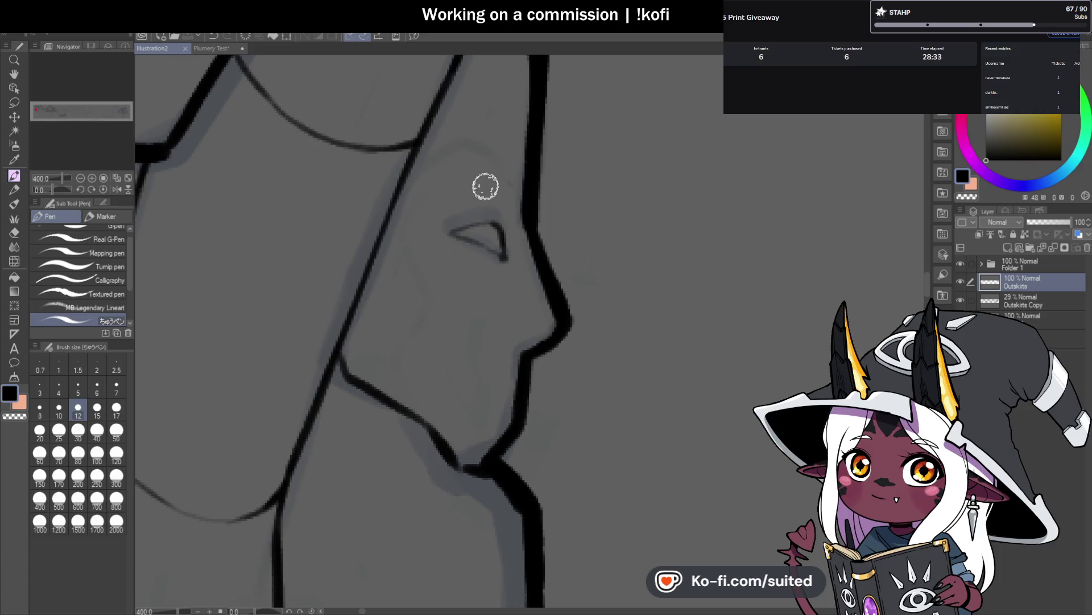
Step: Ink the carved face's upper eyelid and a stroke around the eye
scroll(472, 222, up, 1)
mouse_move(465, 229)
mouse_down()
mouse_move(429, 239)
mouse_move(507, 230)
mouse_up()
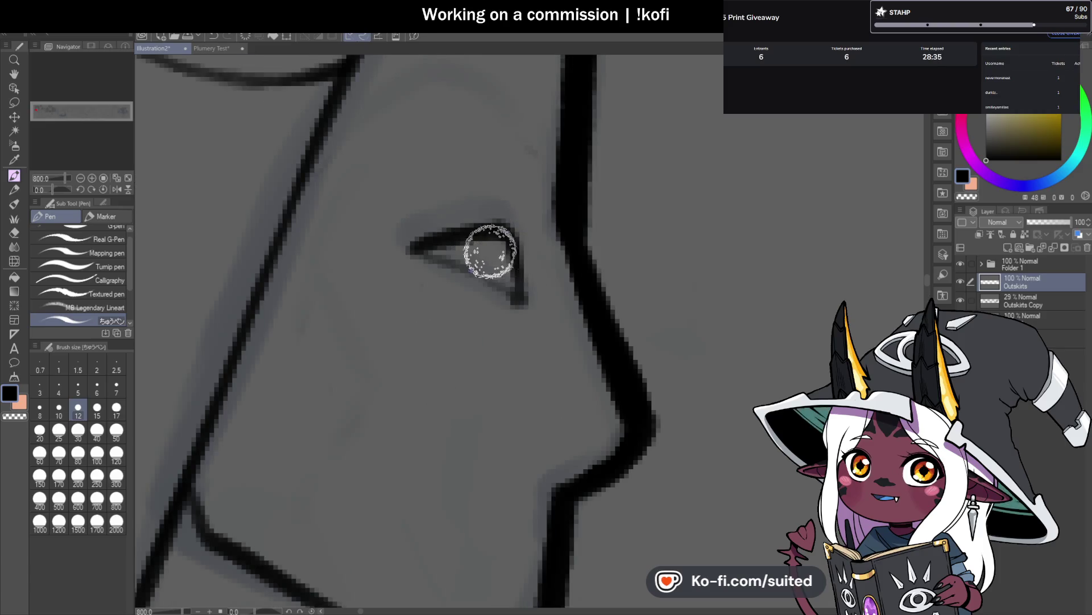
drag(426, 250, 526, 305)
scroll(588, 225, down, 4)
scroll(607, 265, down, 3)
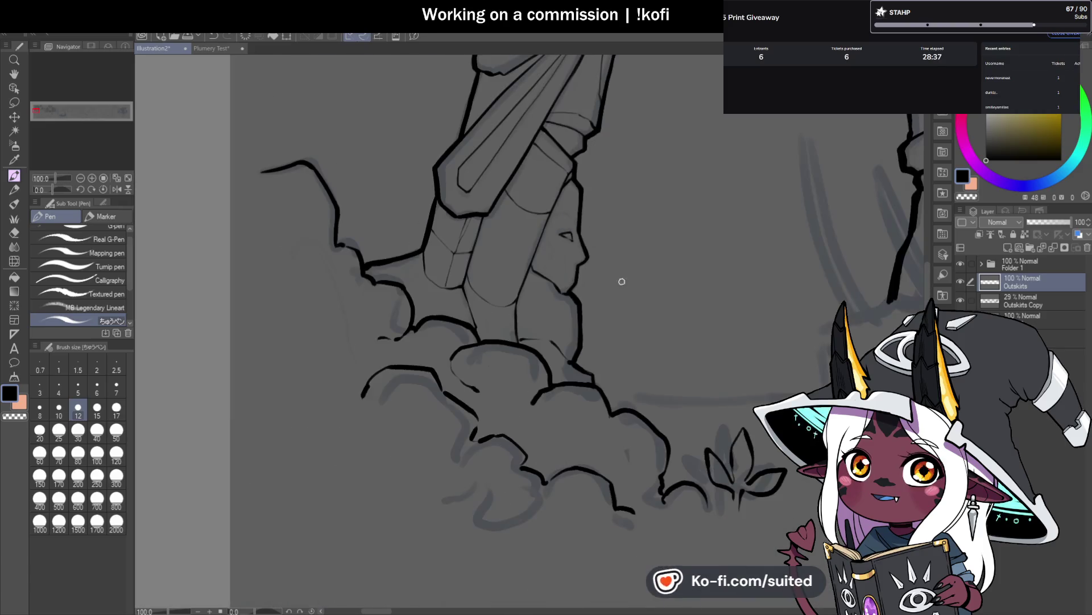
scroll(606, 265, up, 3)
scroll(568, 221, up, 1)
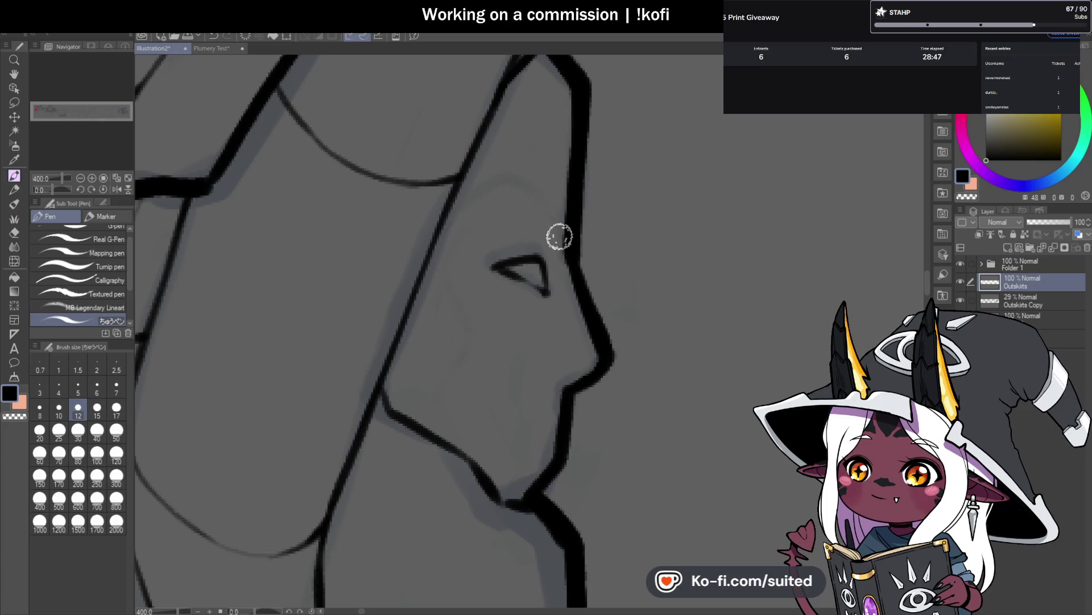
Step: Draw the carved face's eyebrow line and a line down its cheek
mouse_move(556, 225)
mouse_down()
mouse_move(482, 200)
mouse_move(436, 229)
mouse_move(439, 281)
mouse_move(465, 330)
mouse_up()
scroll(588, 222, down, 7)
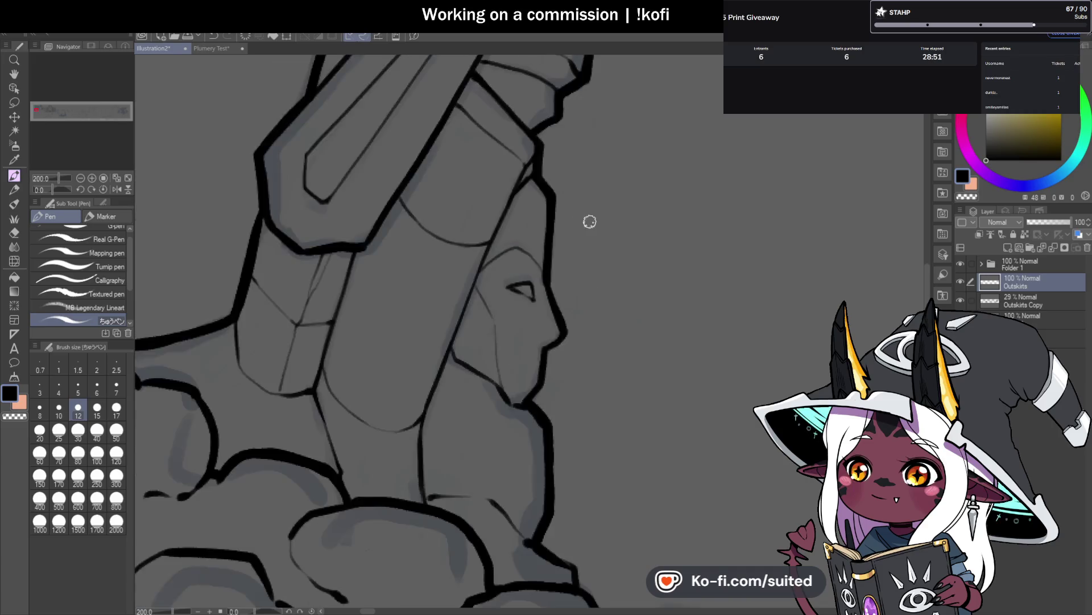
scroll(569, 247, up, 7)
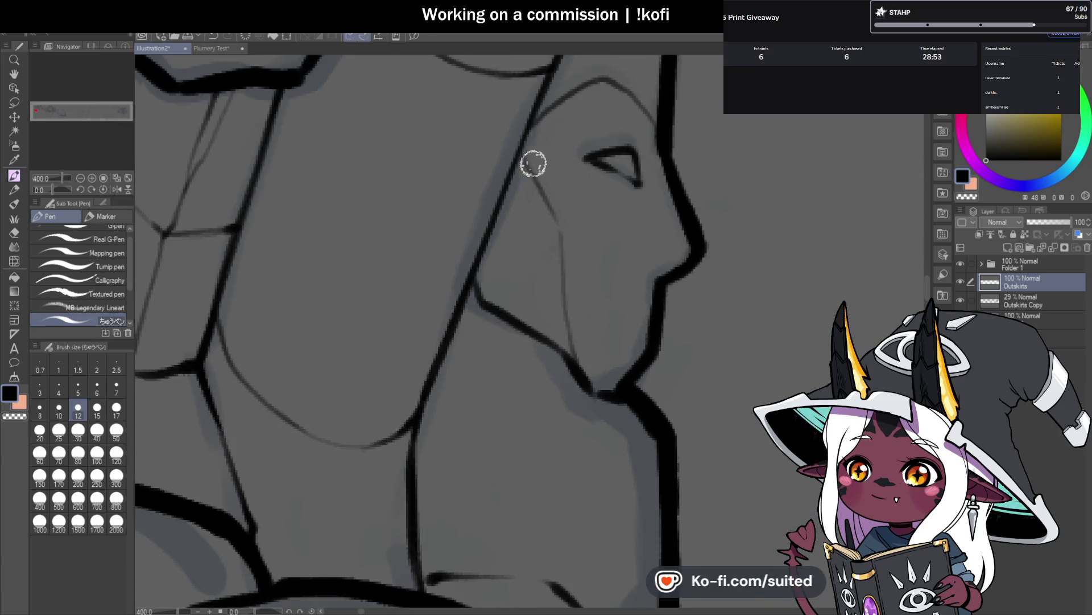
drag(563, 234, 574, 370)
scroll(487, 237, down, 9)
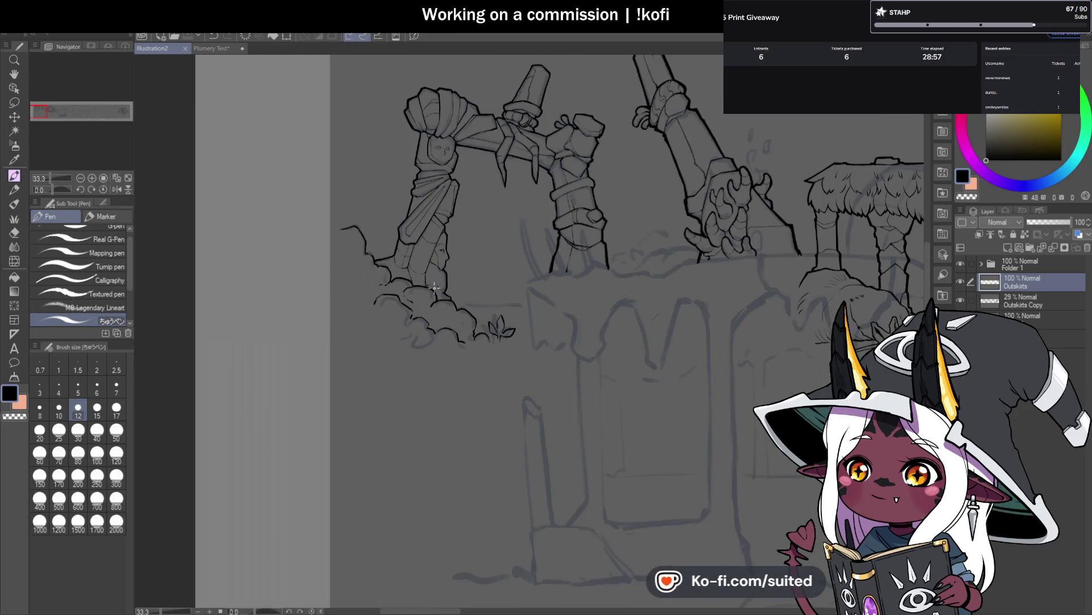
Step: Check the whole piece, then ink the left pillar face's jawline and darken its left edge
scroll(434, 287, down, 3)
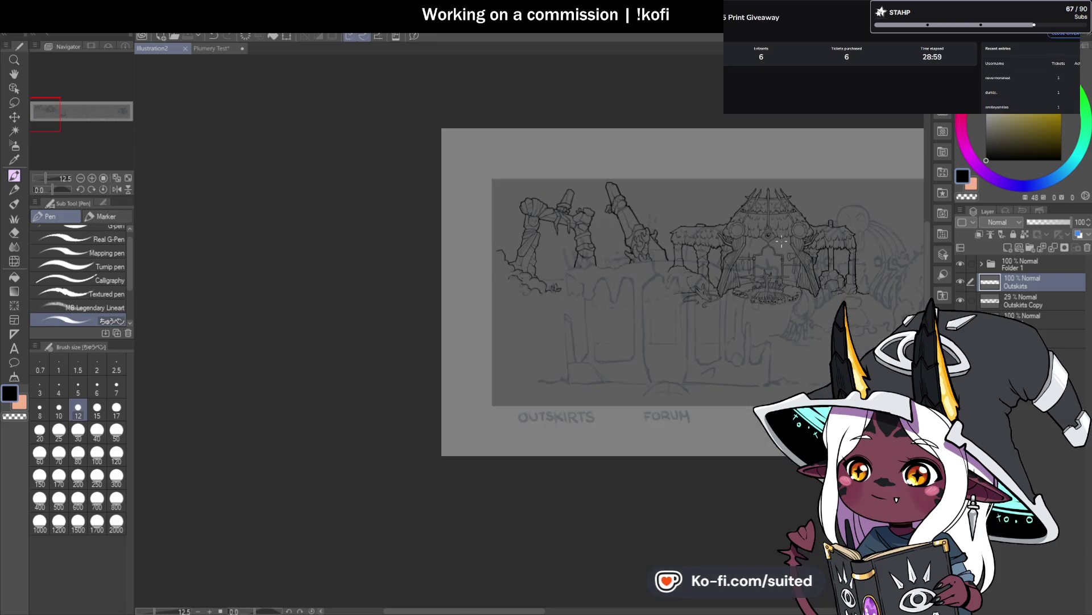
scroll(799, 250, up, 2)
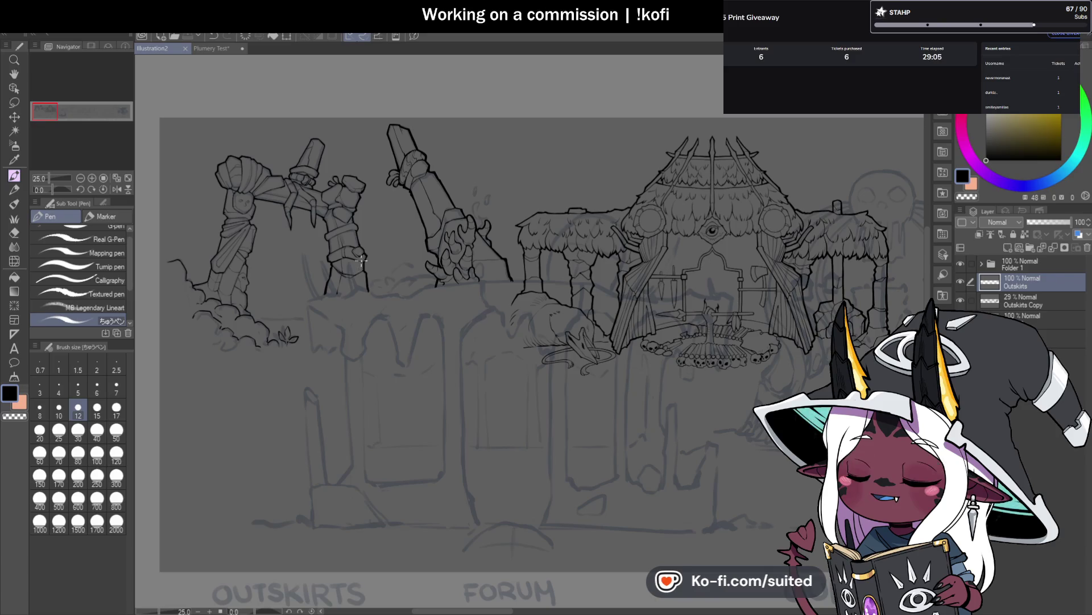
scroll(247, 216, up, 4)
scroll(378, 189, up, 4)
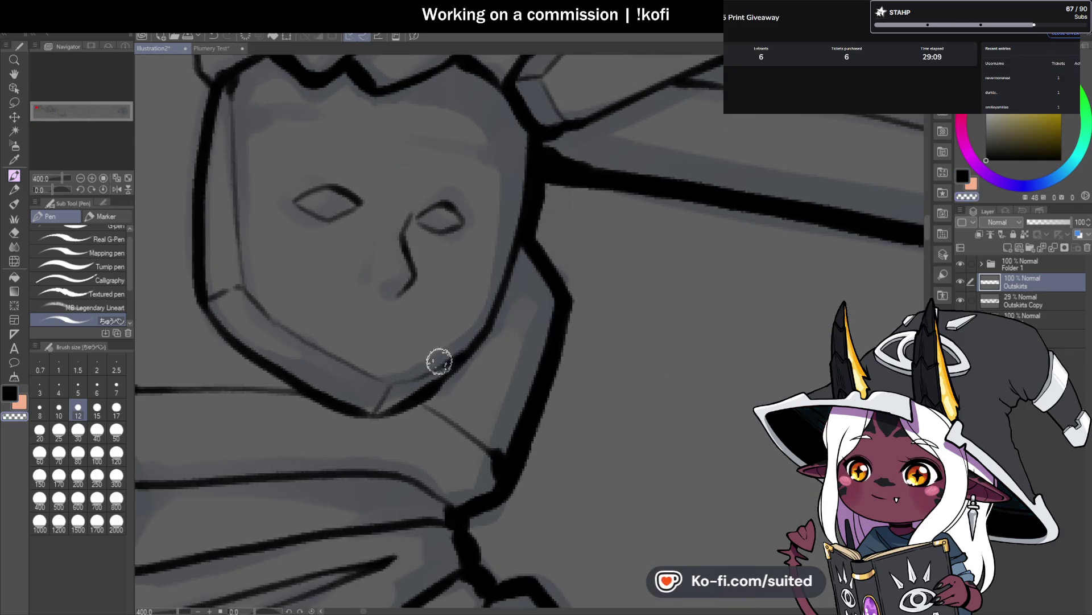
drag(475, 342, 391, 388)
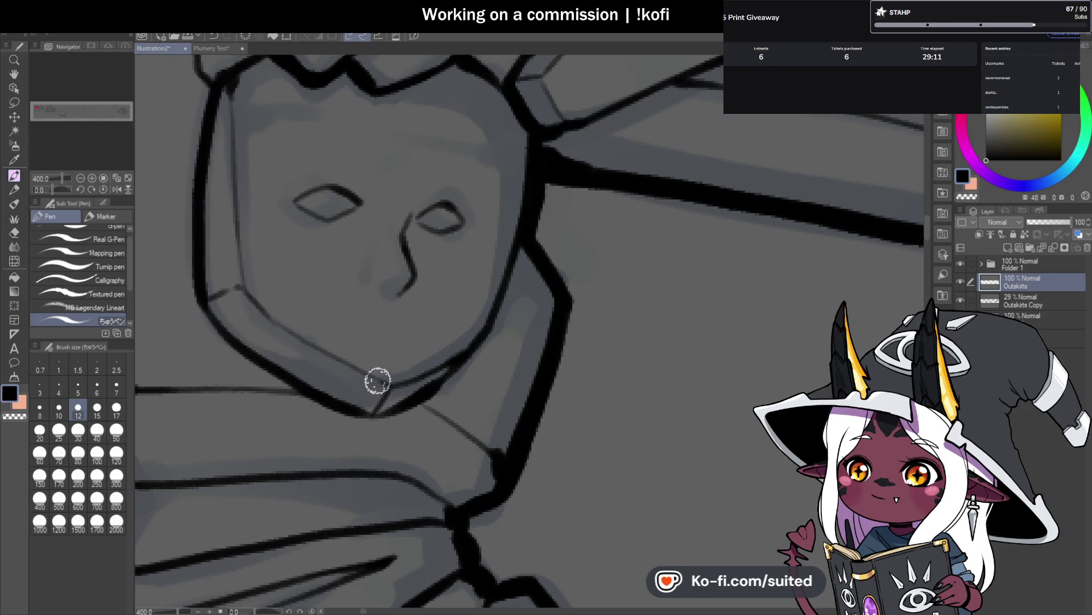
drag(245, 285, 237, 215)
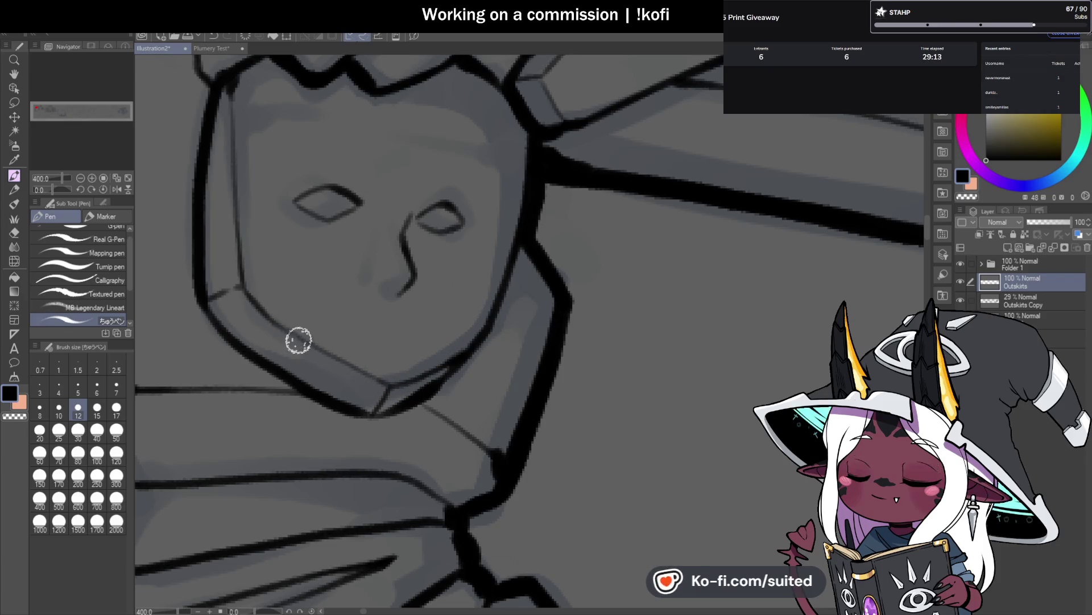